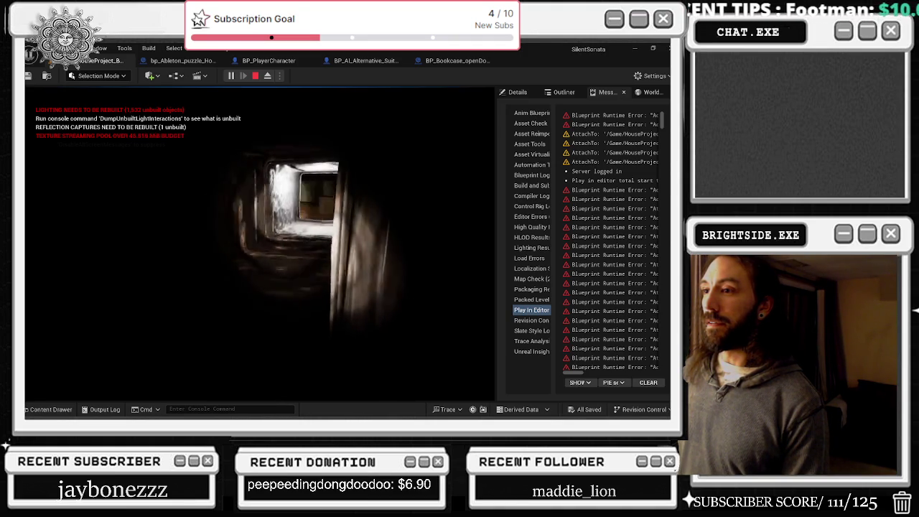
Walk the player through the vent and the ghost's smoke, then back away to view the room.
key(w)
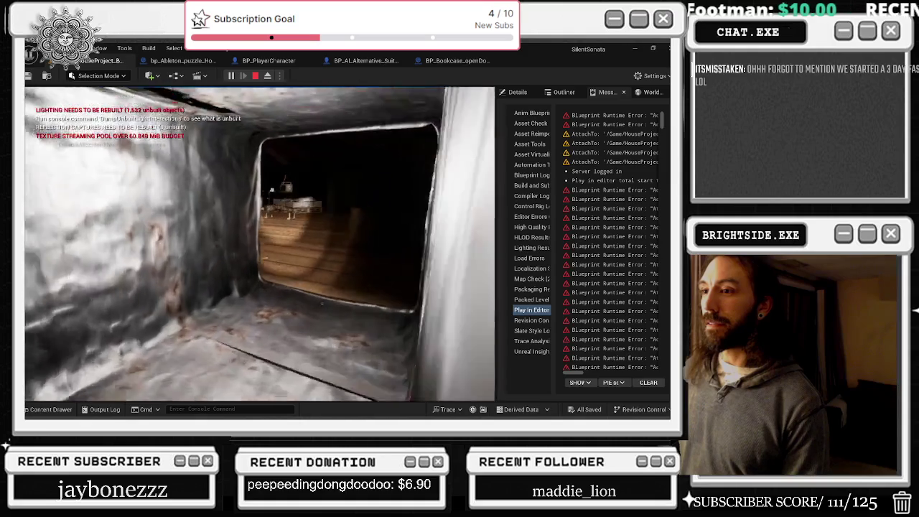
key(w)
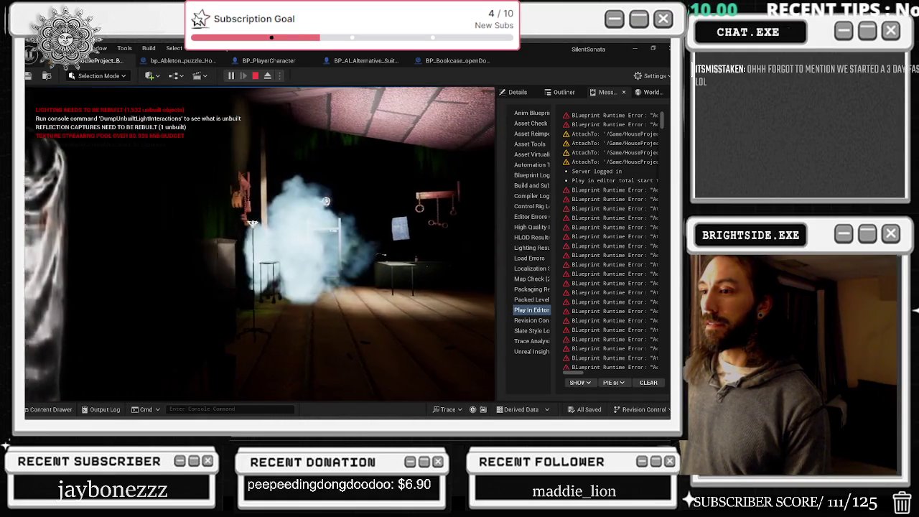
key(w)
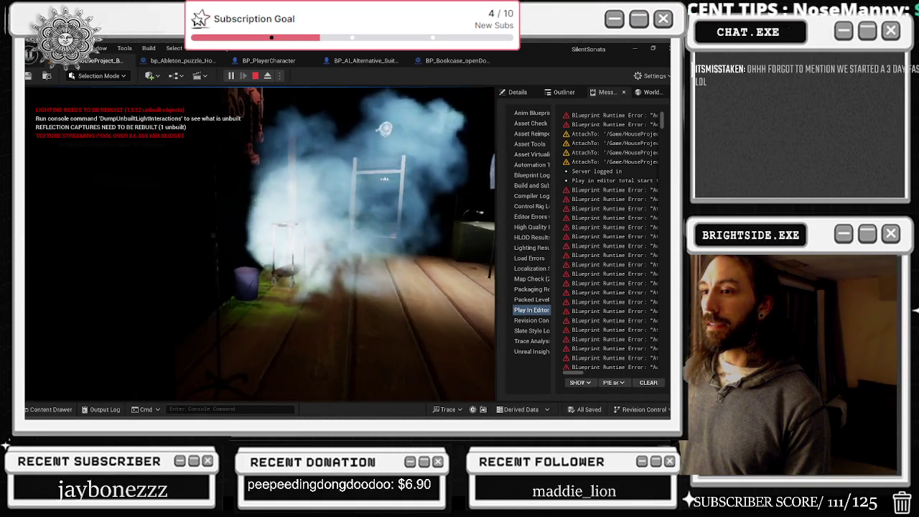
key(w)
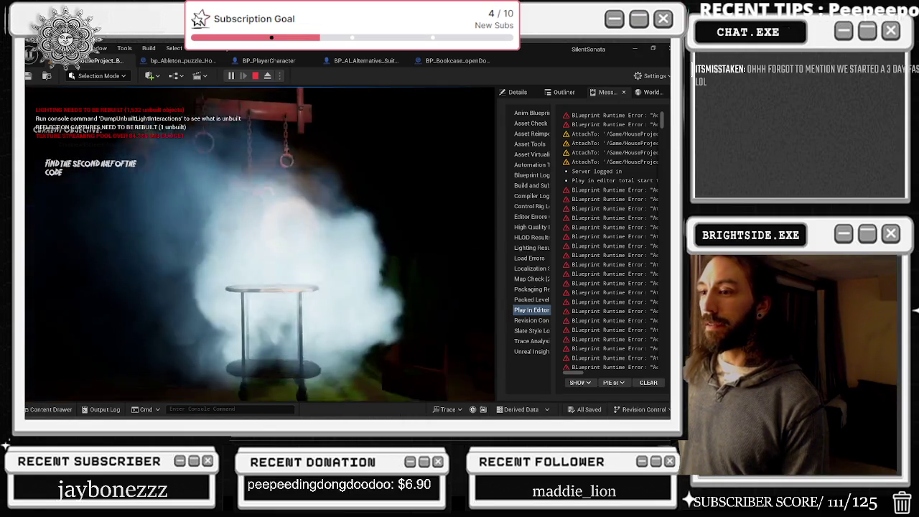
key(s)
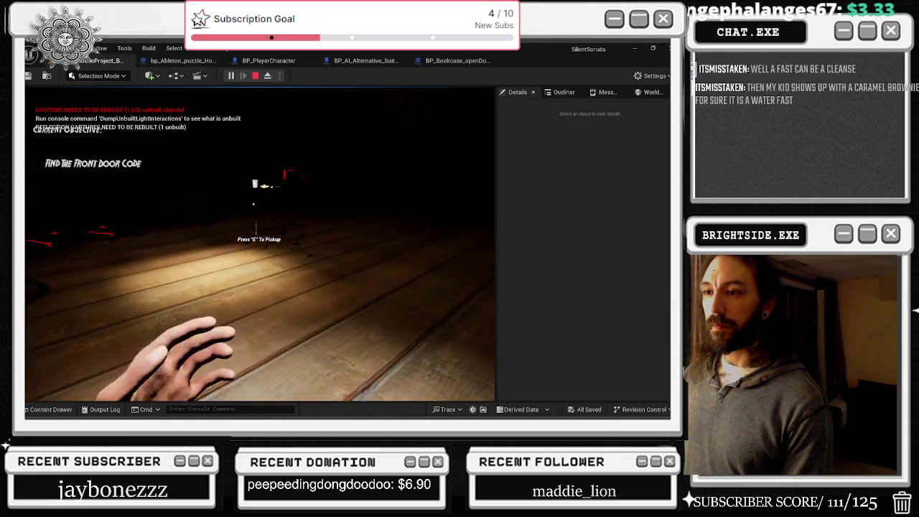
Pick up and read the code note, then end the Play In Editor session.
key(e)
key(e)
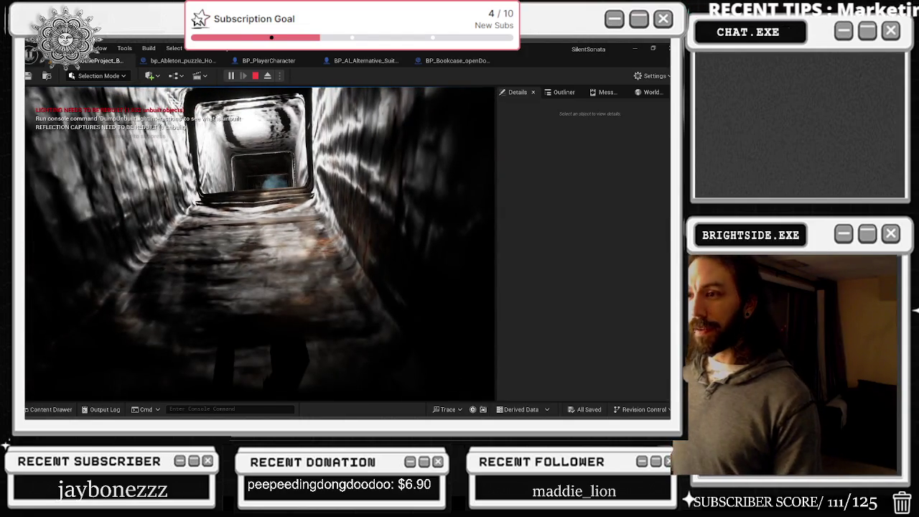
key(Escape)
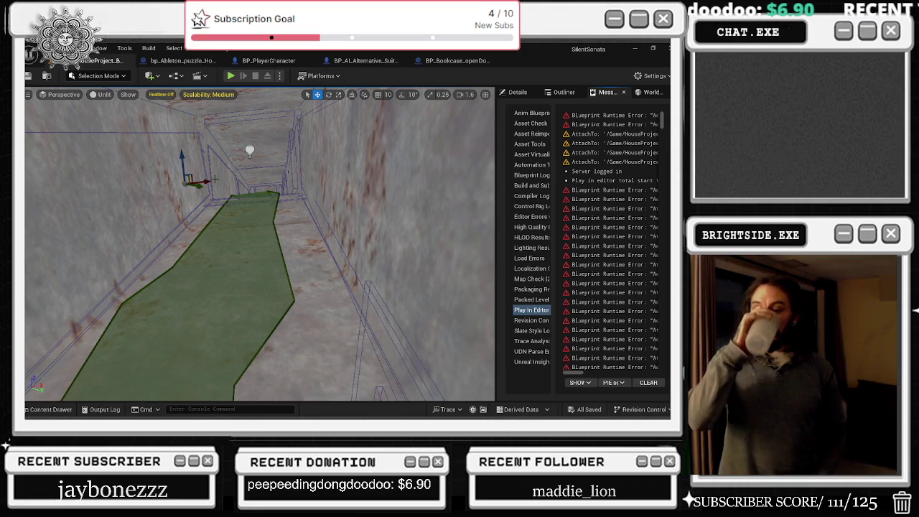
Return to the editor and bring up BP_PlayerCharacter's Initial Setup & Input graph.
key(alt+Tab)
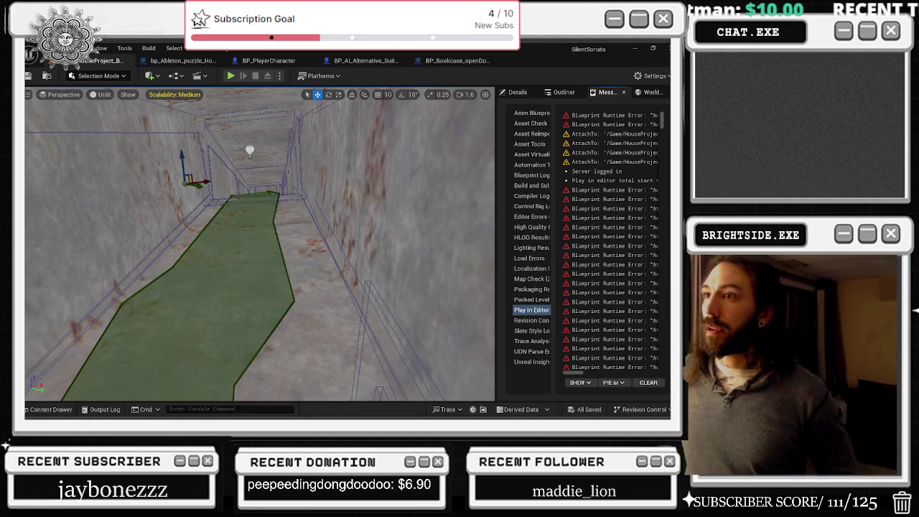
click(269, 61)
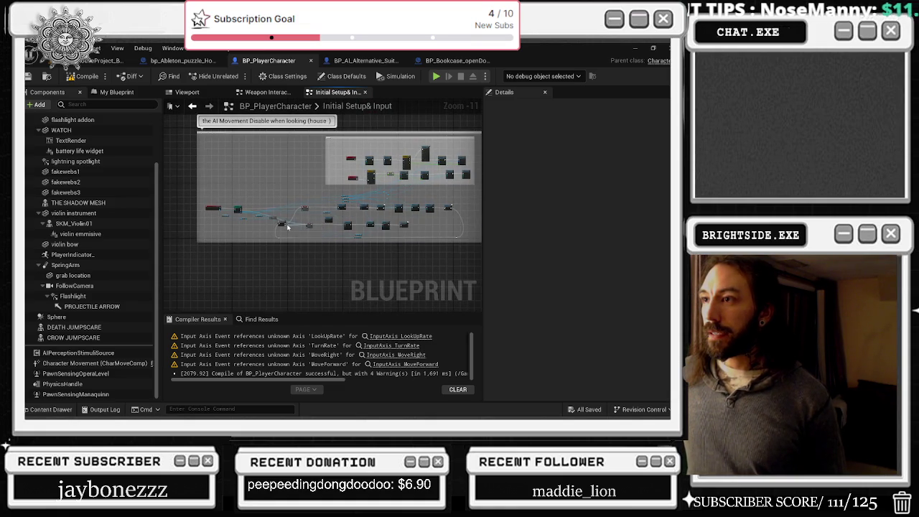
Frame the SET nodes beside the Branch and inspect the isbeinglookedat and Character Movement variables.
scroll(330, 210, up, 6)
mouse_move(330, 209)
mouse_down()
mouse_move(367, 209)
mouse_move(280, 211)
mouse_up()
scroll(280, 212, up, 3)
mouse_move(362, 261)
mouse_down()
mouse_move(459, 265)
mouse_move(237, 257)
mouse_move(176, 242)
mouse_move(274, 260)
mouse_move(210, 198)
mouse_up()
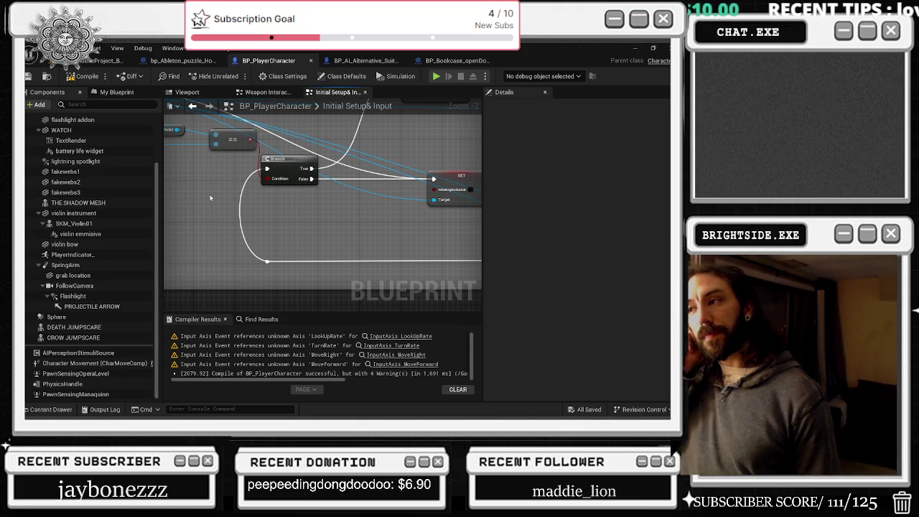
mouse_move(210, 198)
mouse_down()
mouse_move(352, 256)
mouse_move(420, 257)
mouse_move(180, 273)
mouse_up()
drag(235, 214, 212, 185)
mouse_move(247, 130)
mouse_down()
mouse_move(287, 184)
mouse_move(97, 224)
mouse_up()
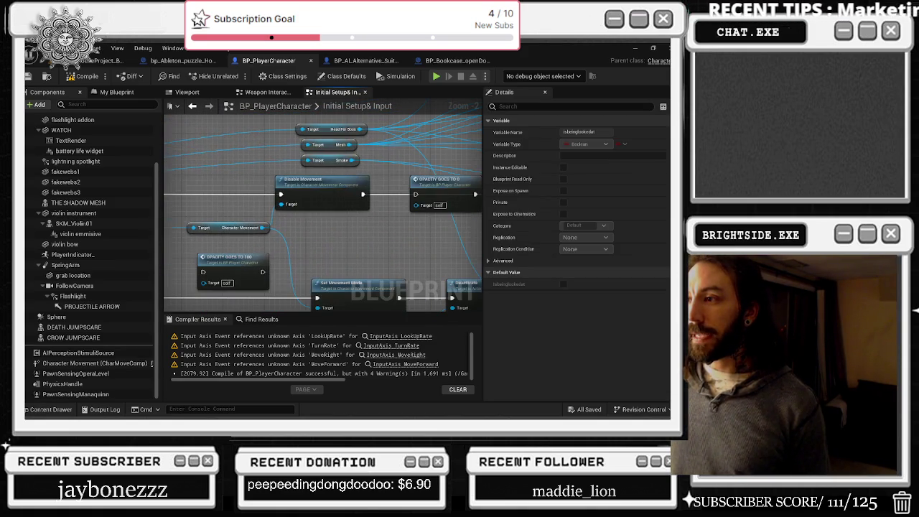
click(229, 228)
Drag OPACITY GOES TO 0 below the Delay, then look over the Delay, Set Visibility and Activate nodes.
drag(423, 211, 384, 246)
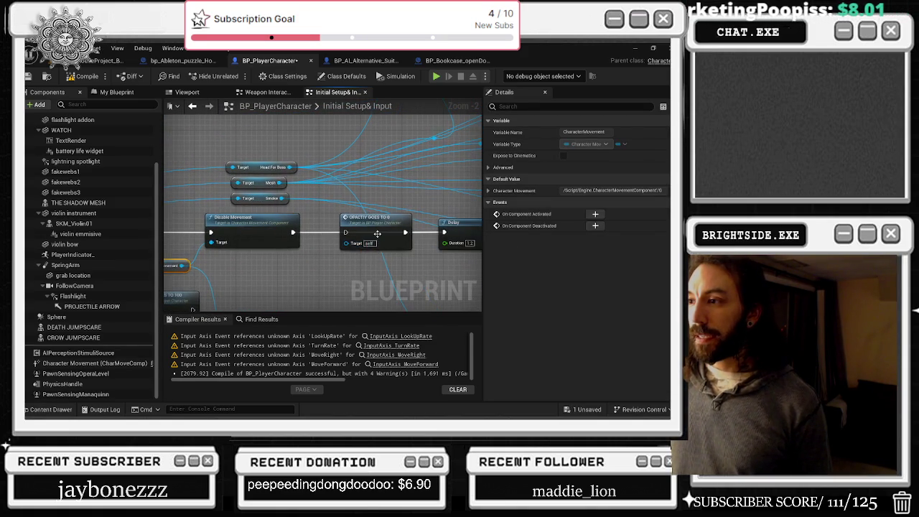
mouse_move(402, 214)
mouse_down()
mouse_move(392, 244)
mouse_move(326, 227)
mouse_up()
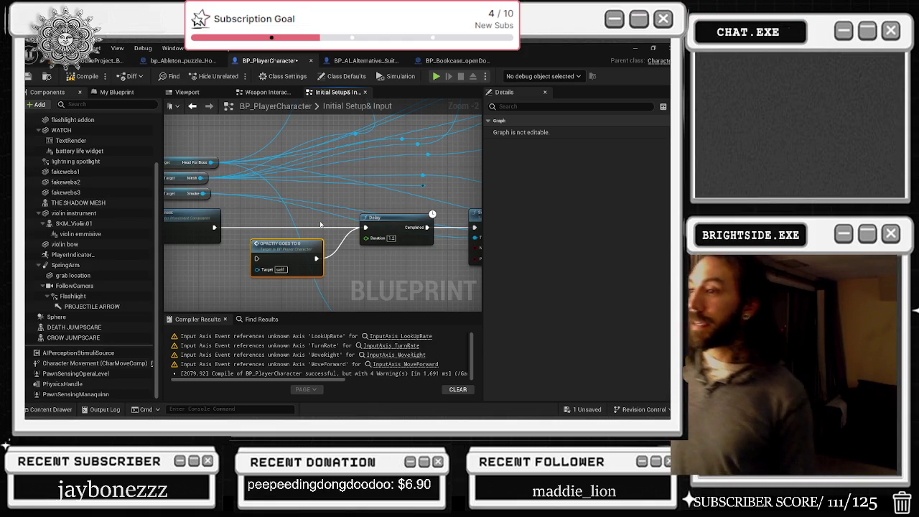
mouse_move(352, 198)
mouse_down()
mouse_move(423, 254)
mouse_move(344, 229)
mouse_up()
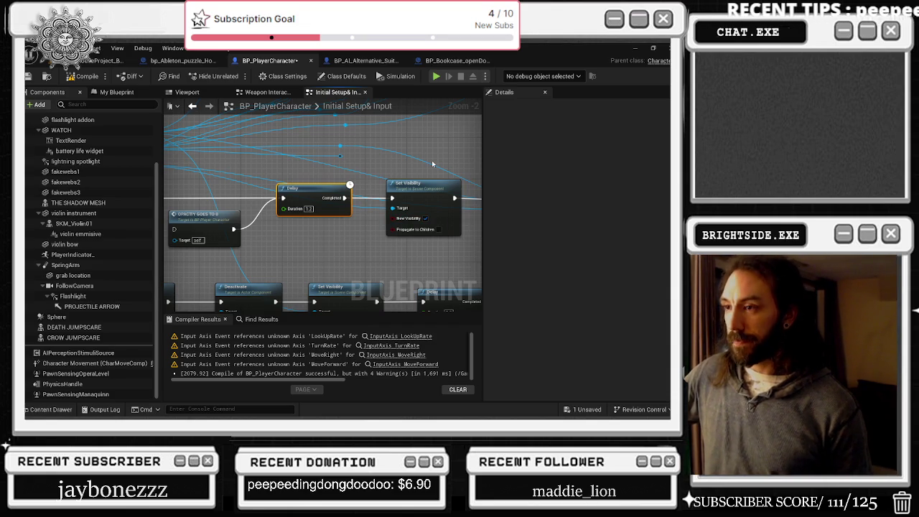
mouse_move(432, 165)
mouse_down()
mouse_move(423, 166)
mouse_move(452, 174)
mouse_move(630, 169)
mouse_up()
mouse_move(444, 183)
mouse_down()
mouse_move(349, 147)
mouse_move(460, 147)
mouse_move(205, 166)
mouse_up()
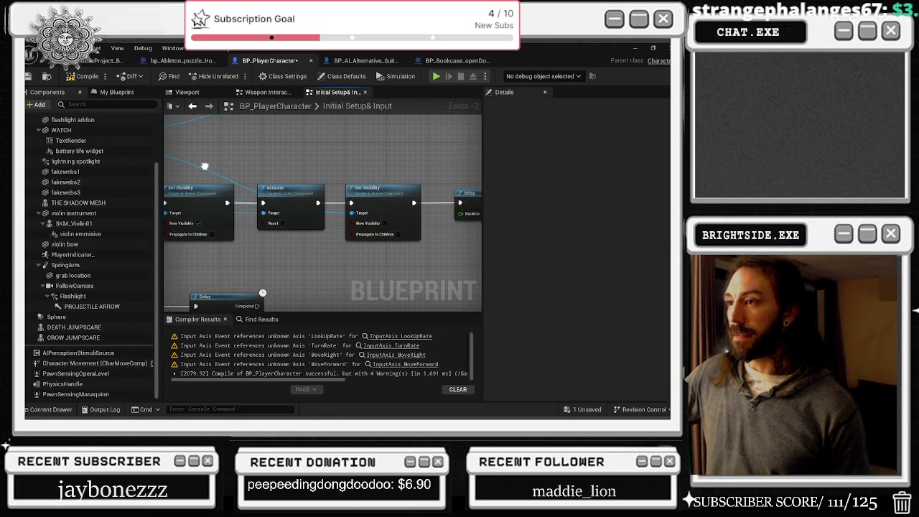
scroll(231, 204, down, 1)
mouse_move(381, 165)
mouse_down()
mouse_move(230, 203)
mouse_move(277, 162)
mouse_move(324, 151)
mouse_up()
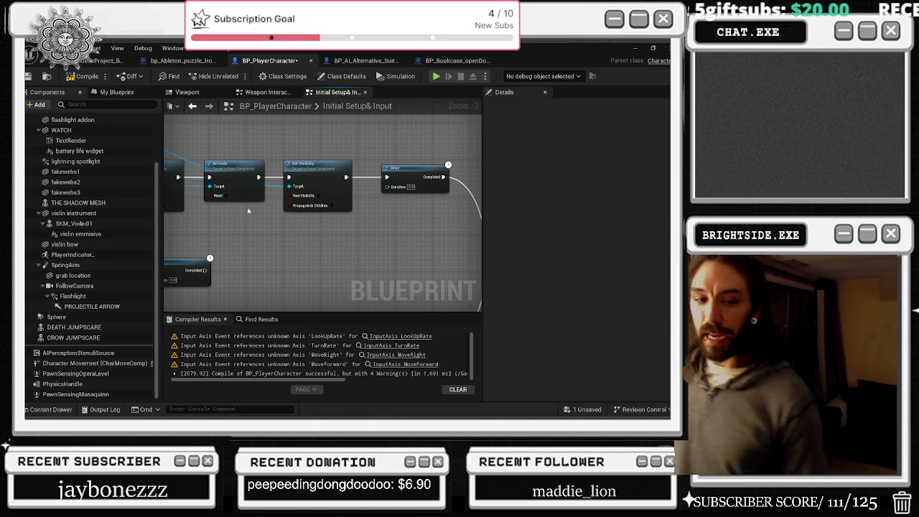
scroll(232, 208, down, 5)
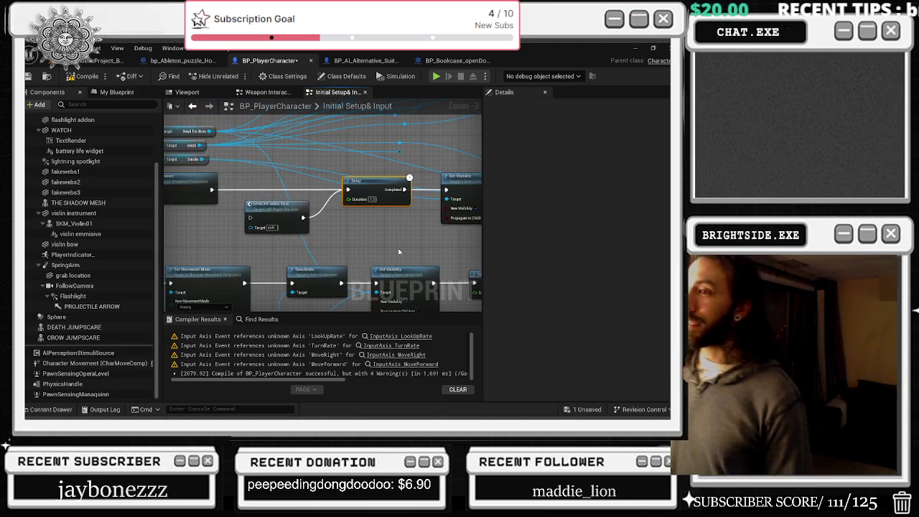
scroll(180, 229, up, 5)
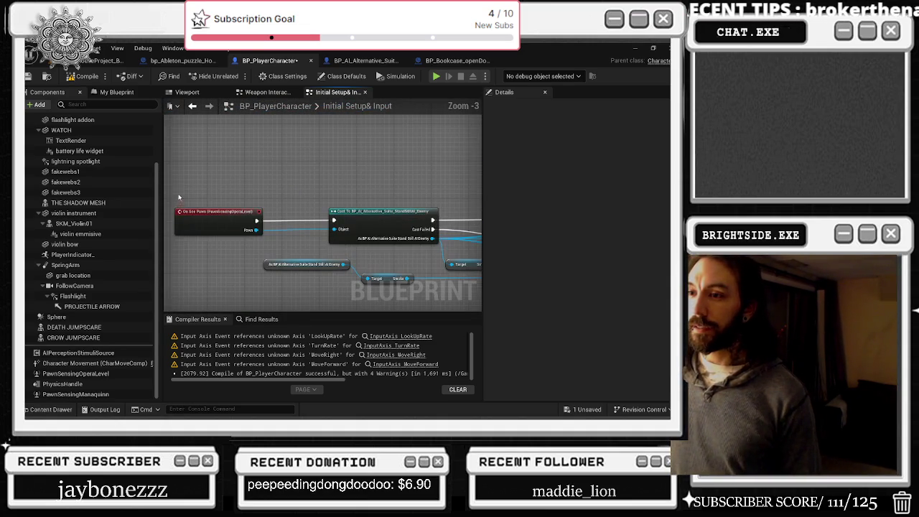
Bring the Delay, Set Visibility and Deactivate nodes into view and select the right-hand Set Visibility node.
mouse_move(337, 229)
mouse_down()
mouse_move(279, 167)
mouse_move(302, 216)
mouse_move(261, 234)
mouse_up()
mouse_move(302, 185)
mouse_down()
mouse_move(173, 215)
mouse_move(86, 213)
mouse_up()
mouse_move(366, 176)
mouse_down()
mouse_move(355, 202)
mouse_move(402, 180)
mouse_move(474, 185)
mouse_move(250, 169)
mouse_up()
click(395, 191)
mouse_move(387, 240)
mouse_down()
mouse_move(436, 233)
mouse_move(710, 270)
mouse_up()
scroll(353, 228, down, 2)
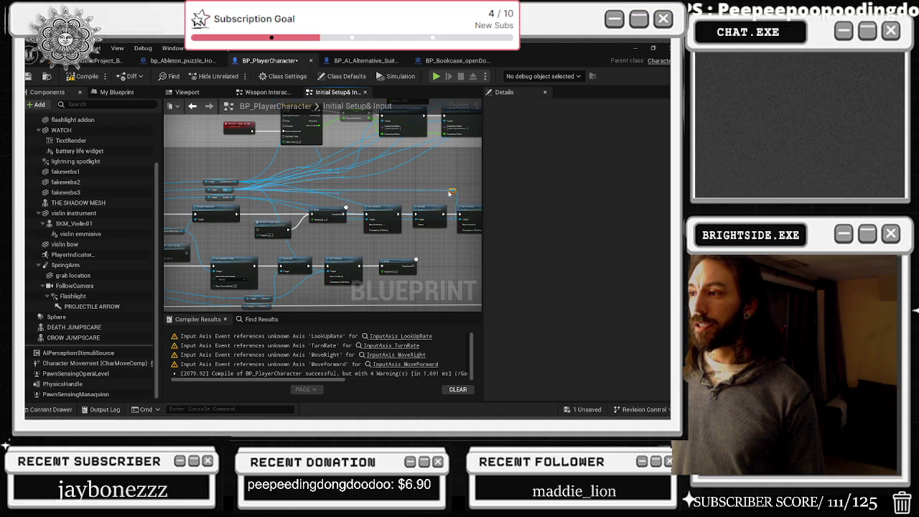
scroll(447, 174, up, 2)
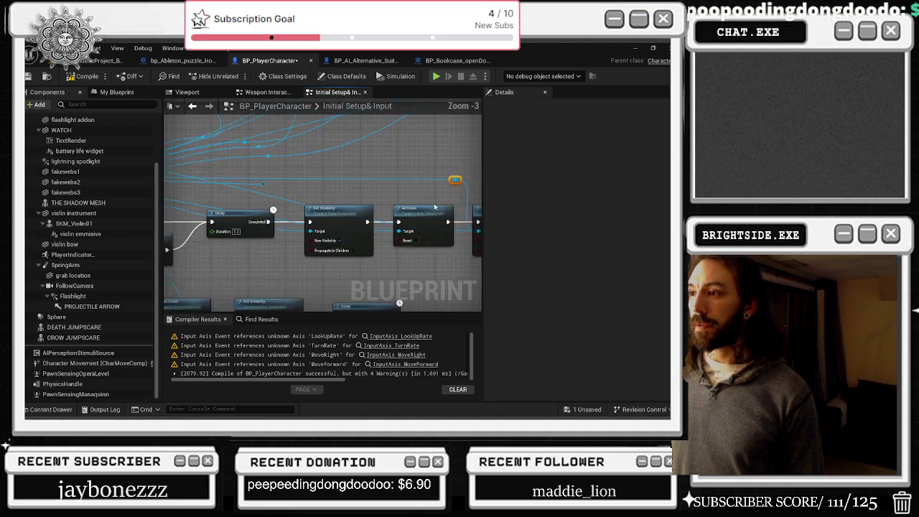
Delete and restore the orange reroute knot, shift it right, then select the Set Visibility node.
drag(321, 203, 388, 195)
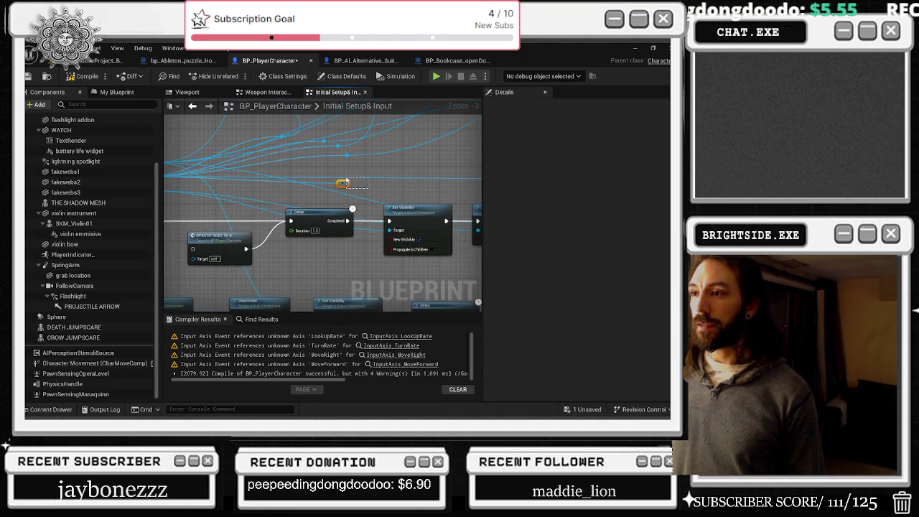
key(Delete)
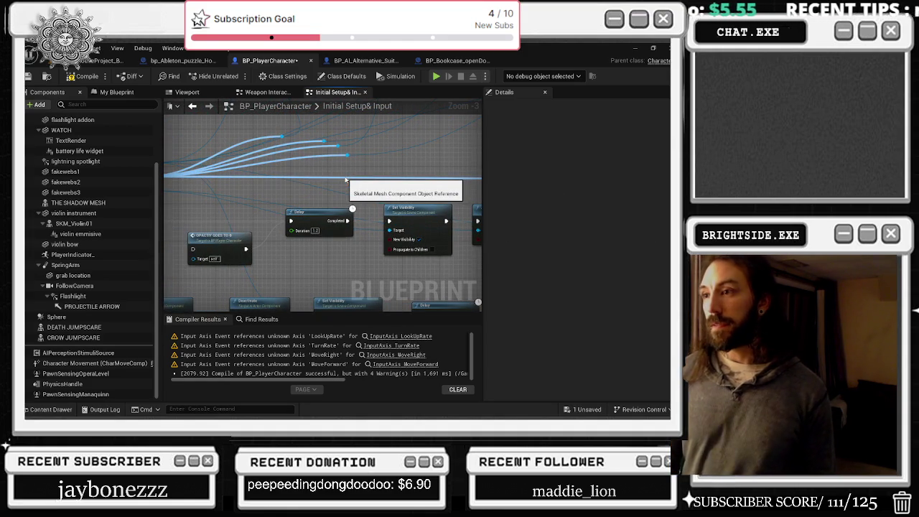
key(ctrl+z)
scroll(416, 175, down, 1)
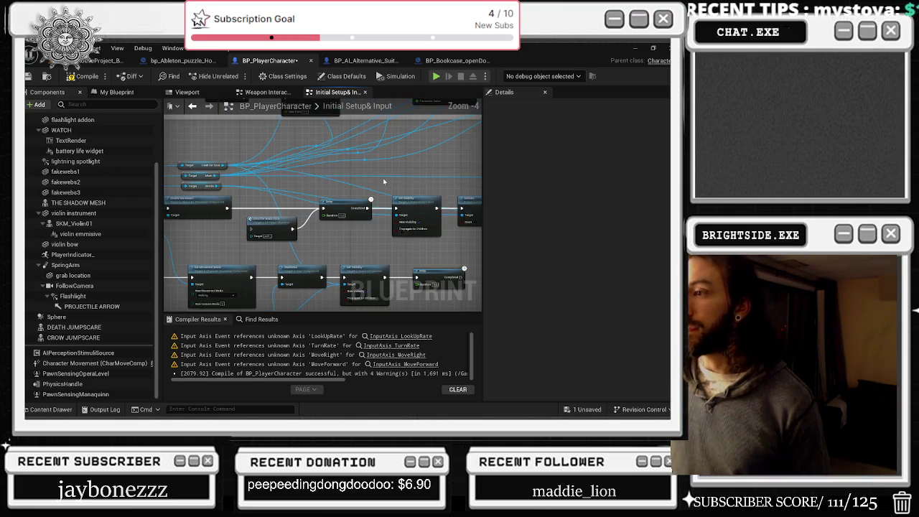
mouse_move(357, 188)
mouse_down()
mouse_move(461, 169)
mouse_move(374, 175)
mouse_up()
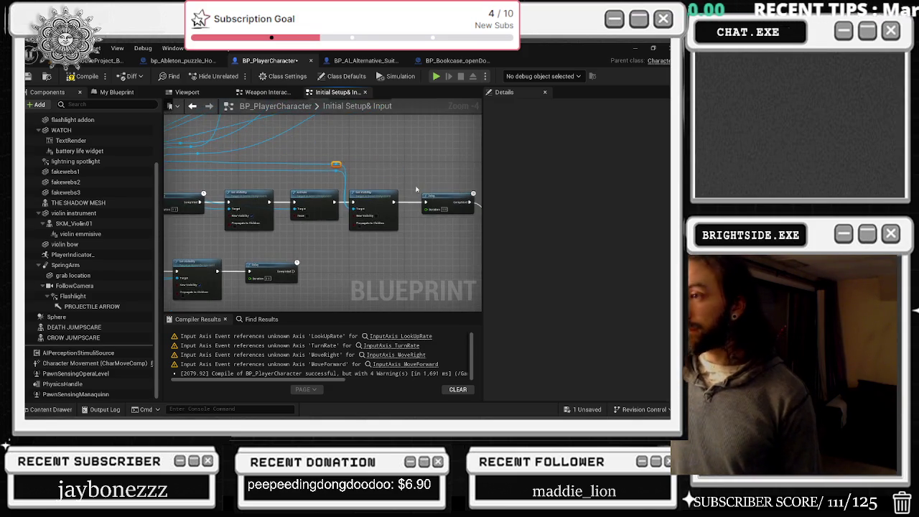
scroll(354, 243, up, 2)
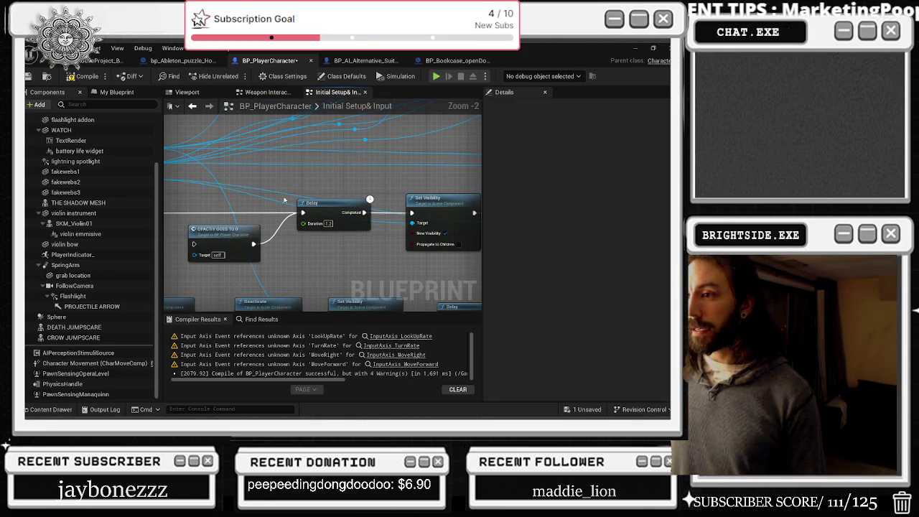
mouse_move(256, 220)
mouse_down()
mouse_move(346, 258)
mouse_move(276, 246)
mouse_up()
click(369, 216)
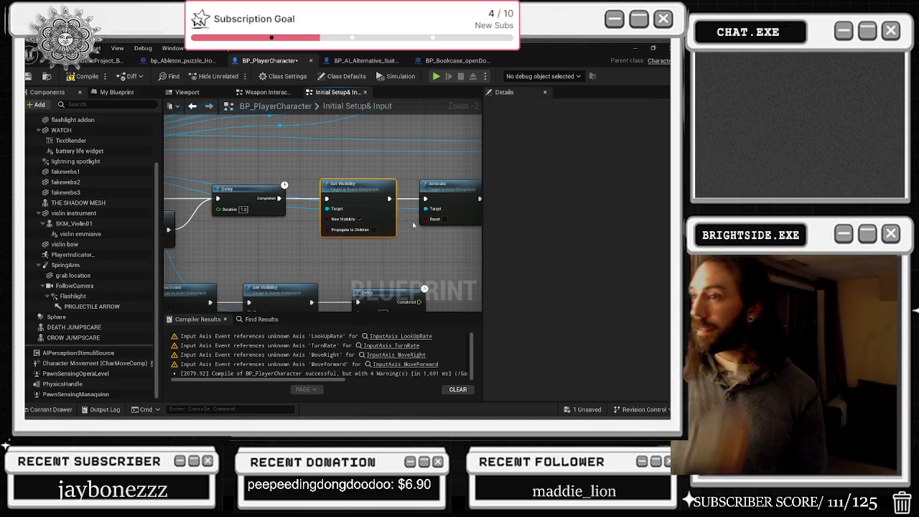
mouse_move(421, 176)
mouse_down()
mouse_move(391, 230)
mouse_move(359, 143)
mouse_move(302, 237)
mouse_move(340, 142)
mouse_move(294, 203)
mouse_move(346, 191)
mouse_up()
click(343, 205)
drag(294, 173, 436, 173)
mouse_move(192, 164)
mouse_down()
mouse_move(374, 212)
mouse_move(309, 220)
mouse_move(395, 221)
mouse_move(191, 203)
mouse_up()
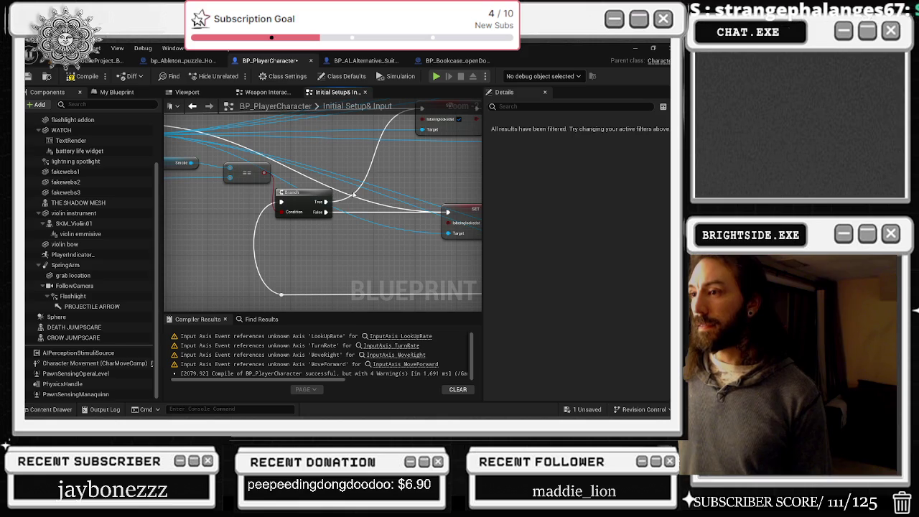
mouse_move(354, 194)
mouse_down()
mouse_move(296, 223)
mouse_move(267, 261)
mouse_move(320, 204)
mouse_move(302, 144)
mouse_move(190, 199)
mouse_move(287, 101)
mouse_move(191, 116)
mouse_up()
mouse_move(431, 216)
mouse_down()
mouse_move(379, 195)
mouse_move(88, 207)
mouse_move(187, 199)
mouse_move(281, 178)
mouse_move(273, 194)
mouse_move(222, 185)
mouse_move(161, 236)
mouse_move(397, 252)
mouse_move(564, 217)
mouse_up()
mouse_move(323, 209)
mouse_down()
mouse_move(305, 205)
mouse_move(245, 144)
mouse_up()
mouse_move(356, 266)
mouse_down()
mouse_move(344, 267)
mouse_move(333, 186)
mouse_move(402, 273)
mouse_move(388, 251)
mouse_move(431, 287)
mouse_up()
drag(406, 206, 482, 192)
mouse_move(241, 286)
mouse_down()
mouse_move(191, 258)
mouse_move(164, 263)
mouse_up()
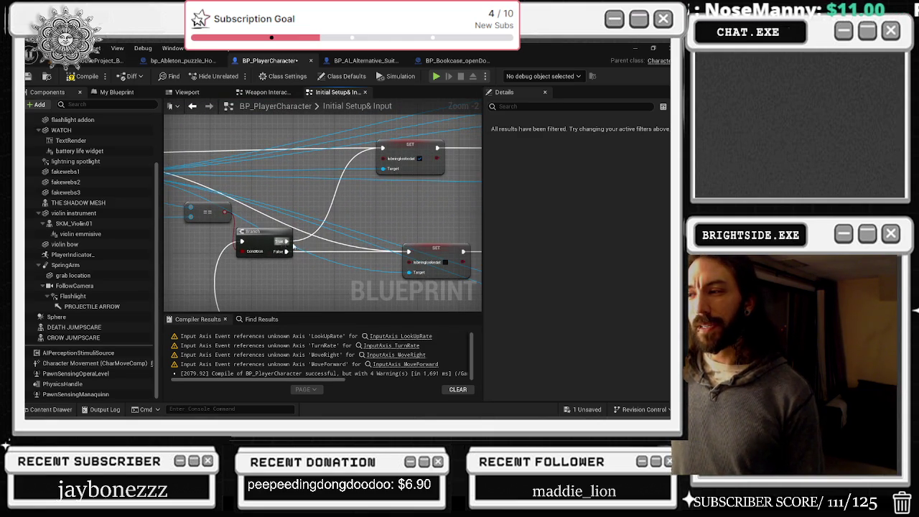
drag(318, 270, 356, 237)
click(356, 238)
double_click(354, 234)
drag(354, 240, 355, 245)
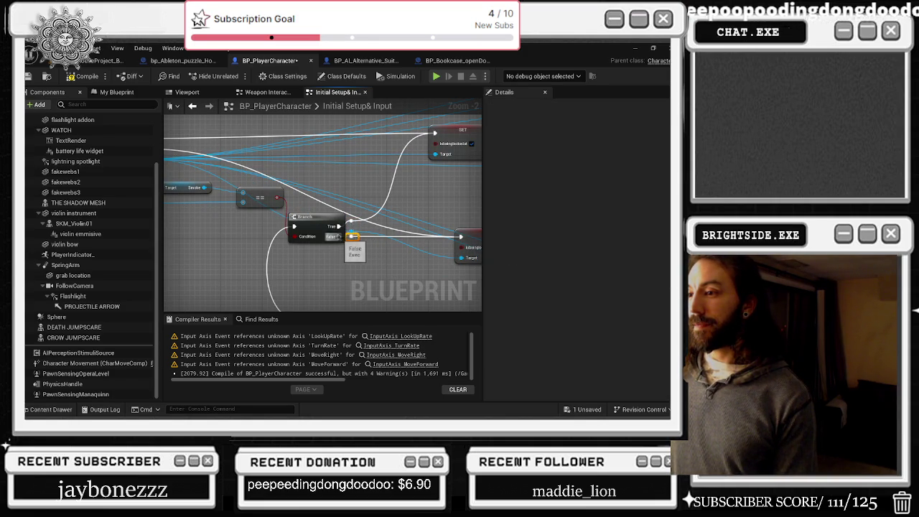
double_click(275, 231)
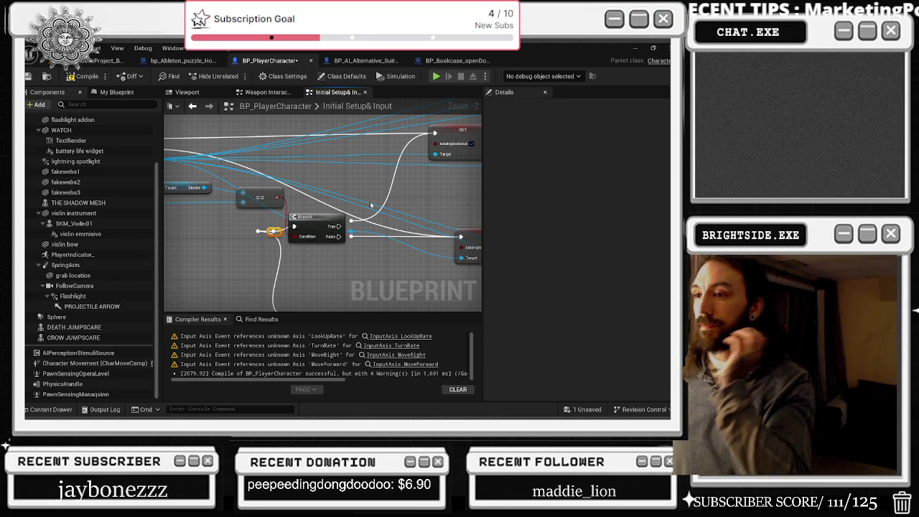
mouse_move(369, 212)
mouse_down()
mouse_move(431, 181)
mouse_move(370, 188)
mouse_move(389, 178)
mouse_up()
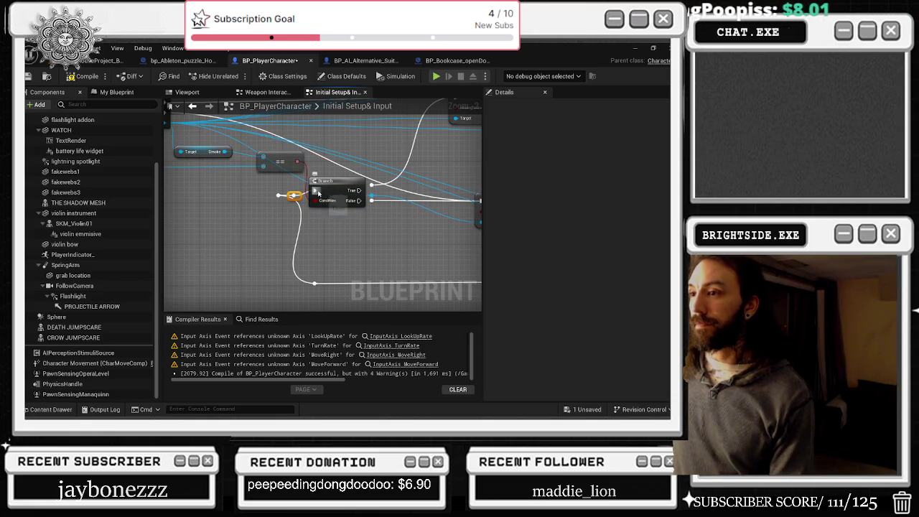
mouse_move(374, 178)
mouse_down()
mouse_move(186, 209)
mouse_move(173, 229)
mouse_up()
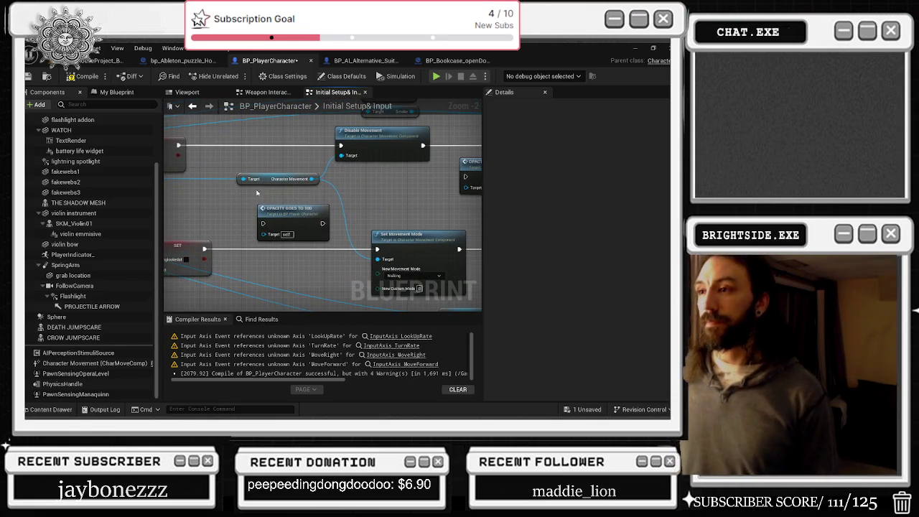
drag(315, 201, 281, 272)
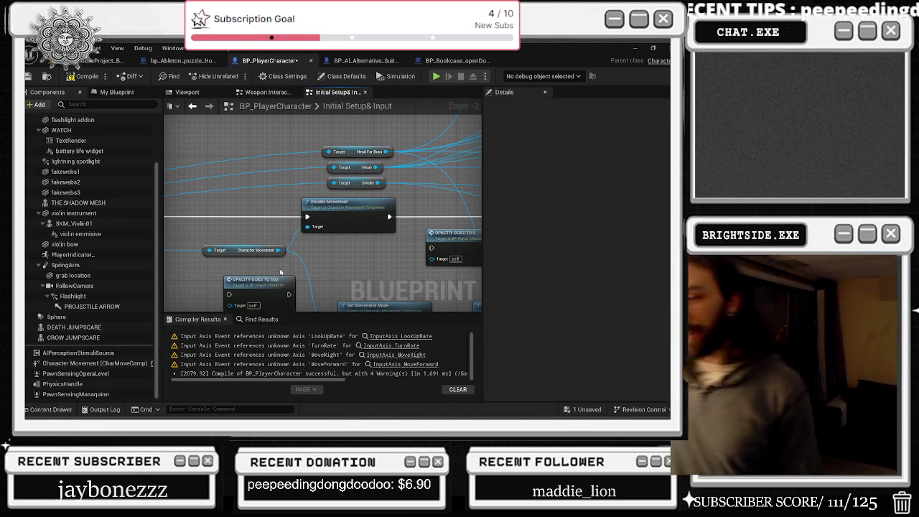
mouse_move(370, 232)
mouse_down()
mouse_move(338, 201)
mouse_move(309, 244)
mouse_move(331, 269)
mouse_move(278, 241)
mouse_move(374, 220)
mouse_up()
double_click(372, 224)
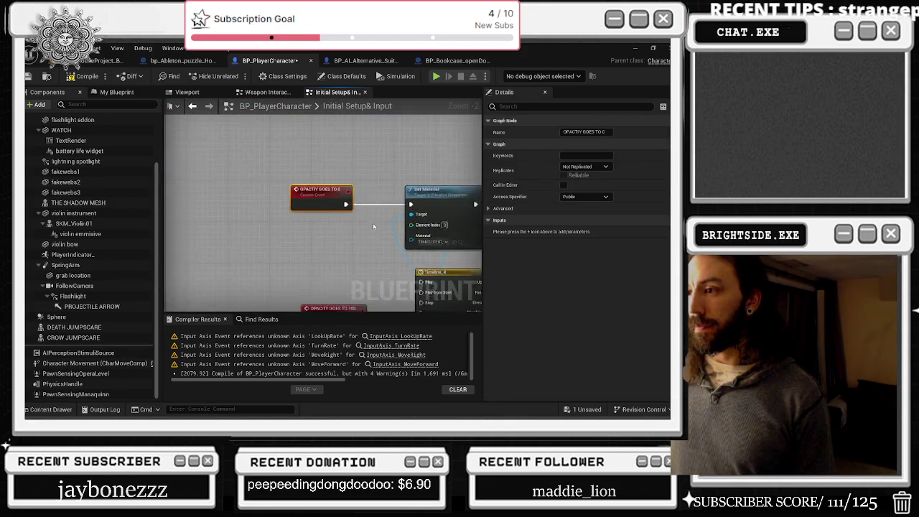
Go back from the OPACITY GOES TO 0 event to the Branch nodes, then compile and save BP_PlayerCharacter.
click(192, 106)
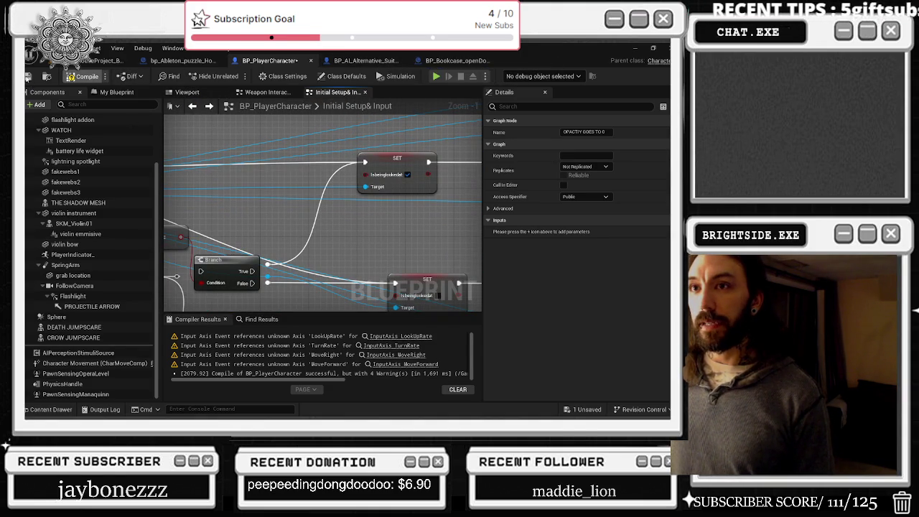
click(27, 76)
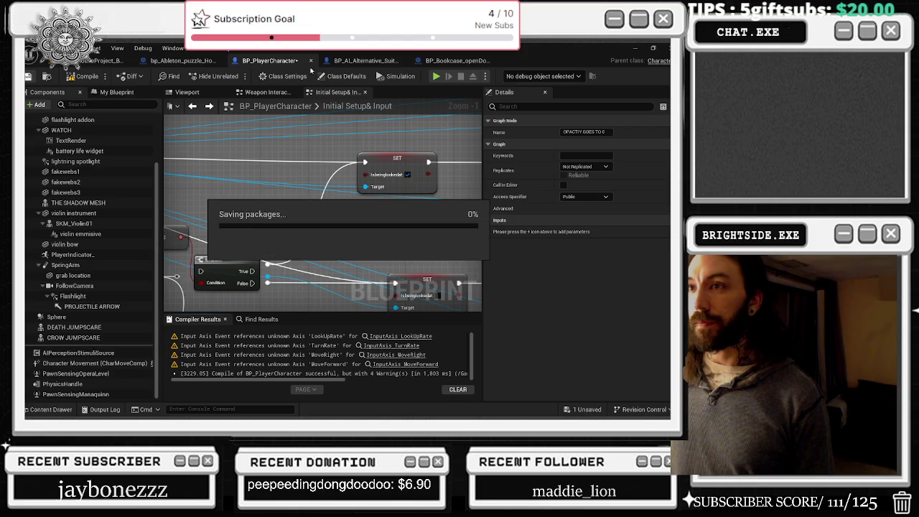
Switch to BP_AI_Alternative_Suite_StandStillAI_Enemy and inspect its Mesh, fake me and fake Boss for cutscene components.
click(368, 61)
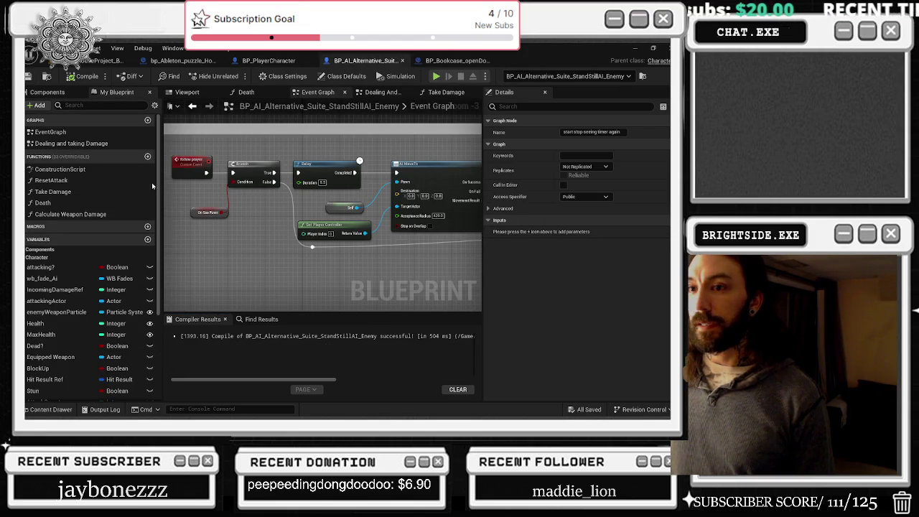
click(48, 92)
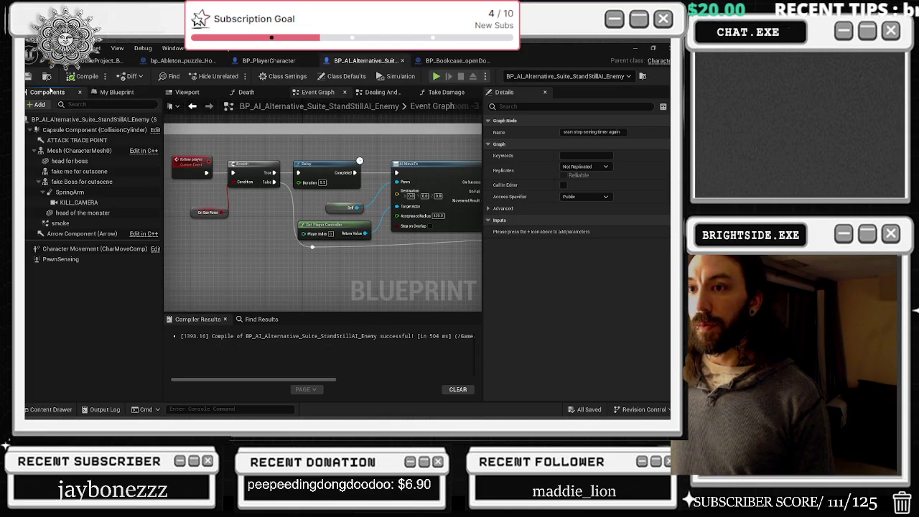
click(81, 150)
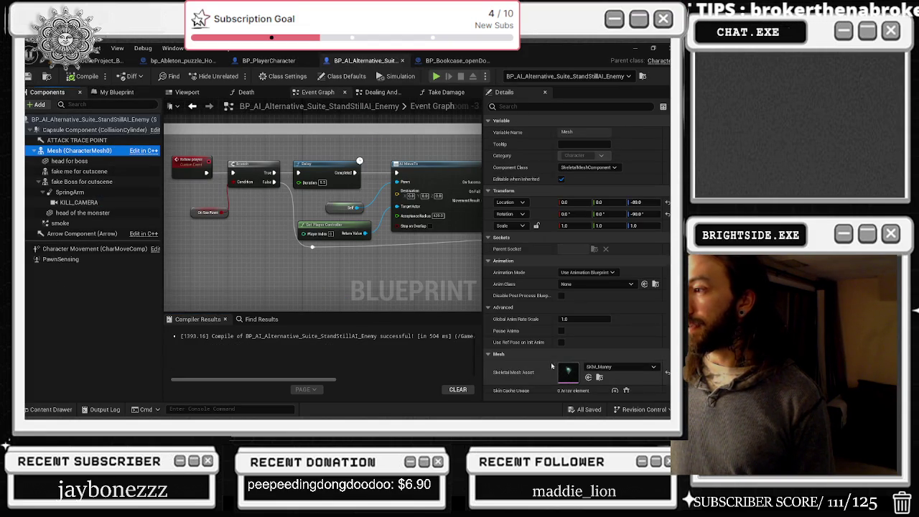
click(97, 173)
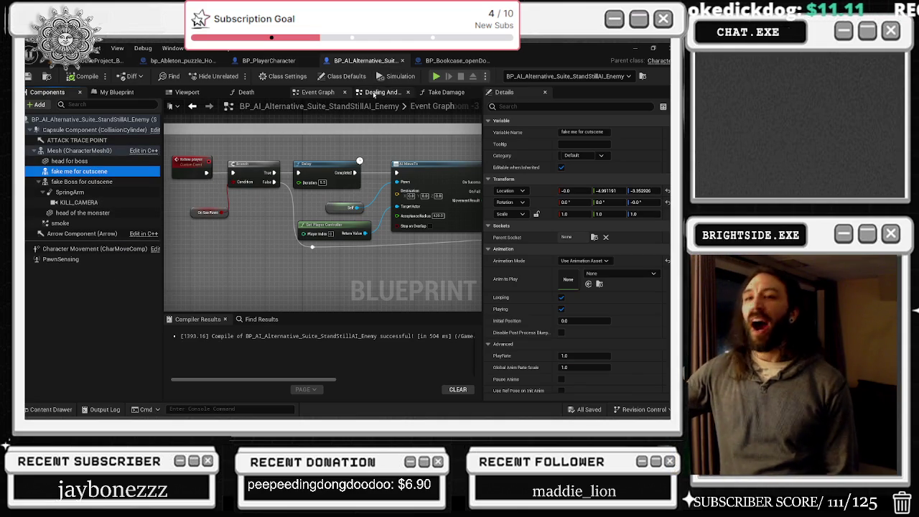
click(88, 151)
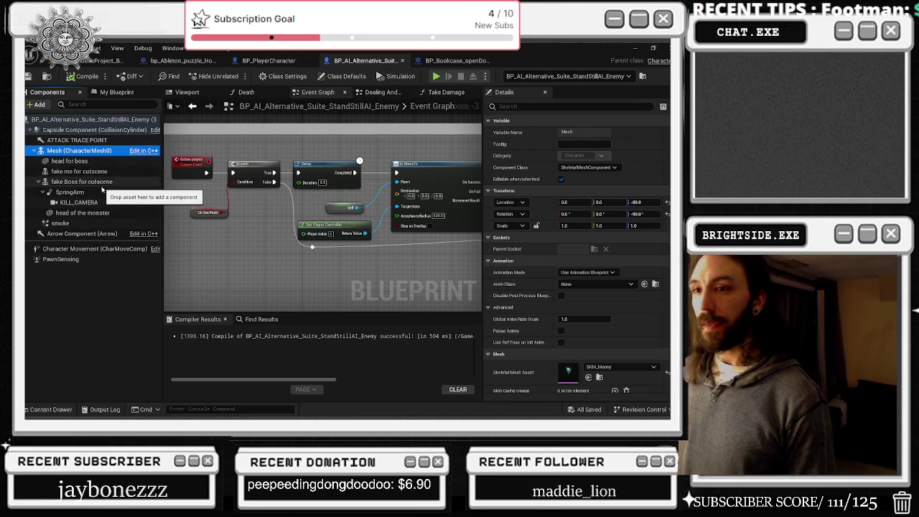
click(103, 184)
Recheck the Mesh and cutscene stand-in components, glance across the Event Graph, and clear the selection.
click(99, 172)
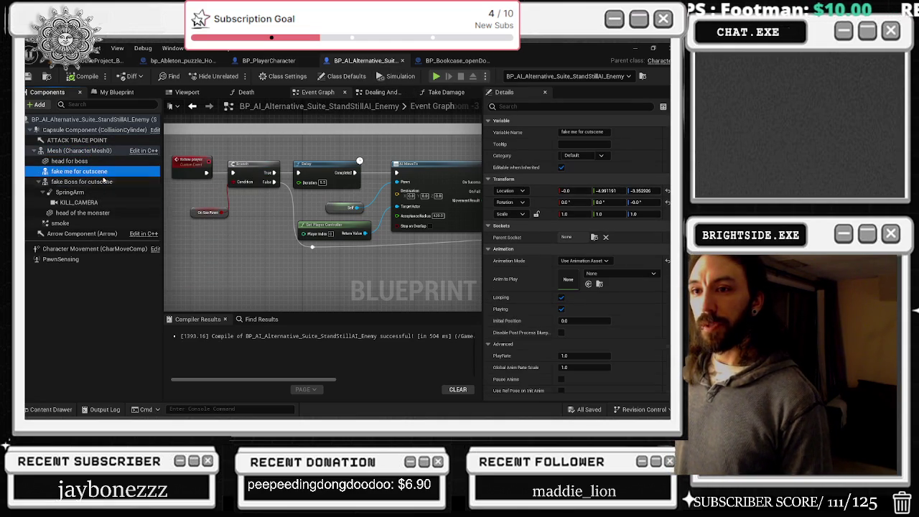
click(105, 132)
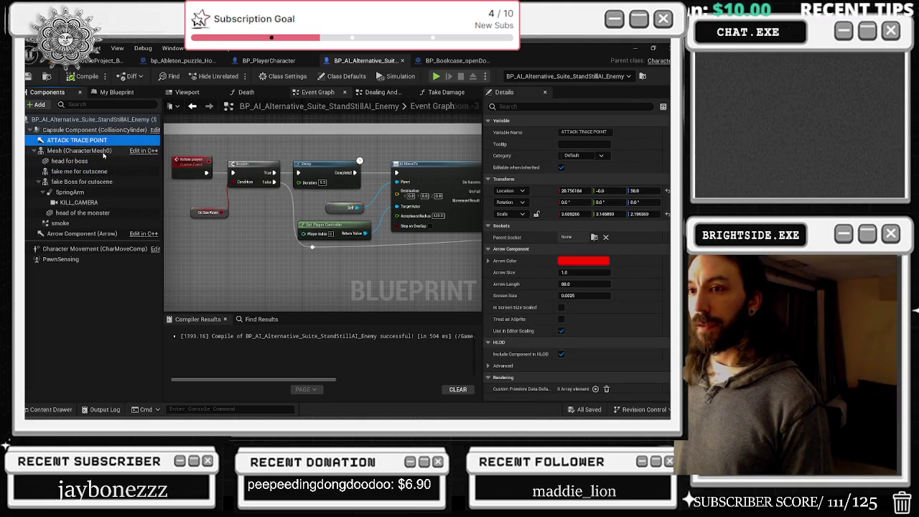
click(104, 152)
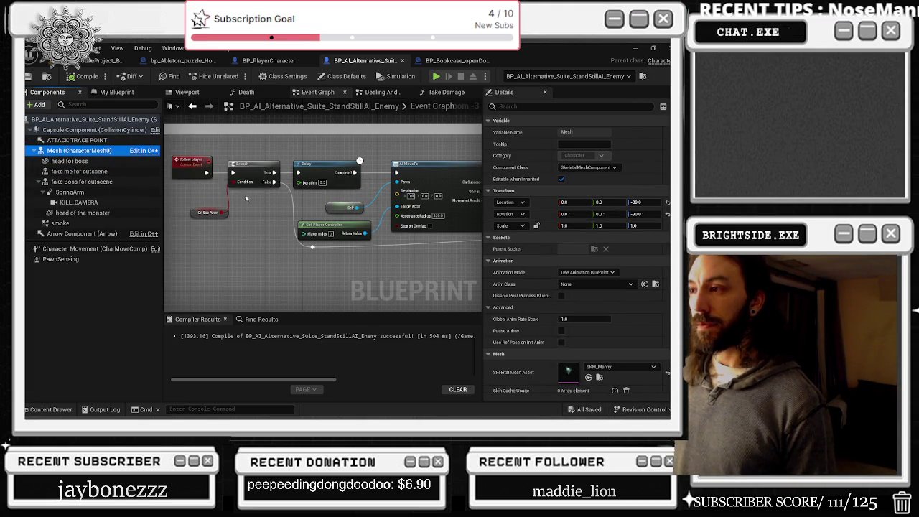
scroll(373, 230, down, 6)
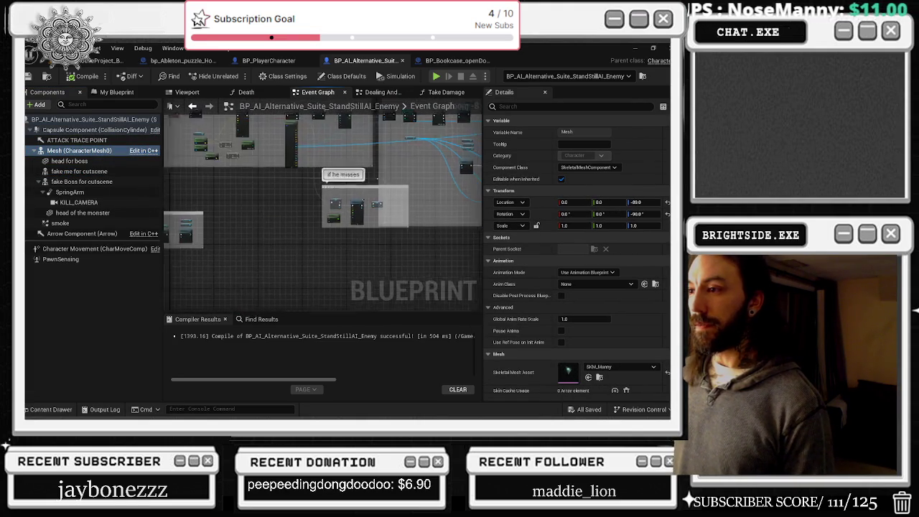
drag(373, 215, 230, 257)
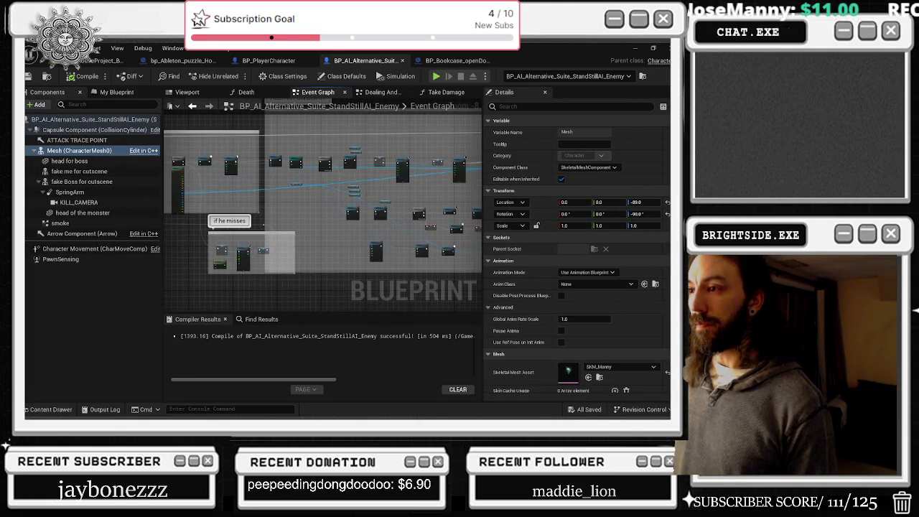
click(103, 182)
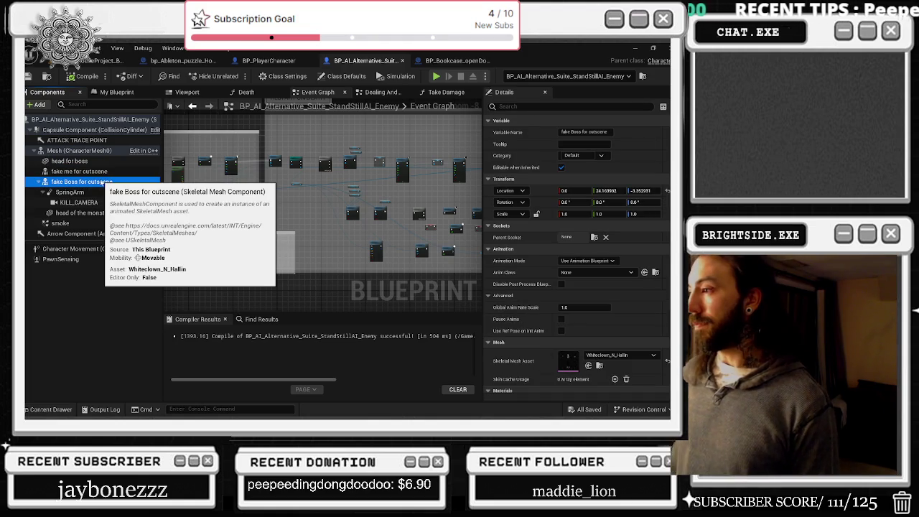
key(Down)
key(Down)
key(Down)
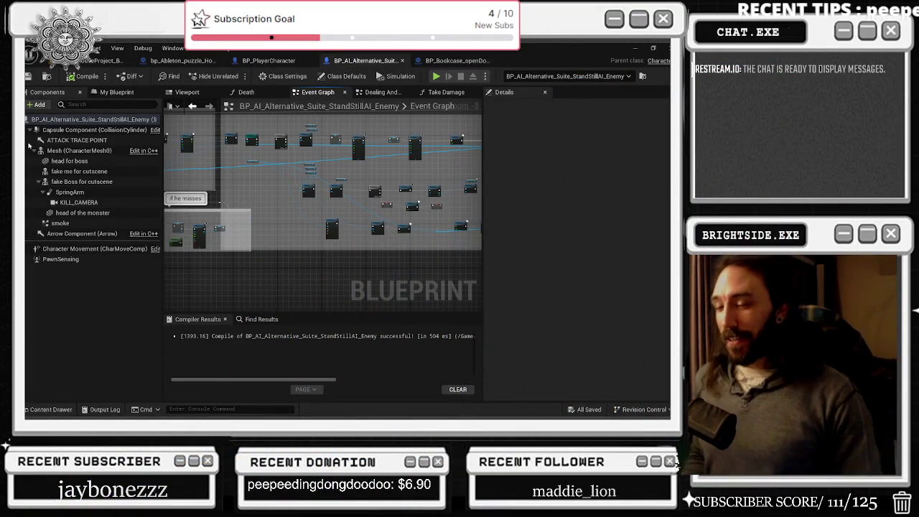
Zoom into the 'if he misses' comment, paste a miss sound node there, then delete it.
mouse_move(313, 249)
mouse_down()
mouse_move(395, 181)
mouse_move(344, 240)
mouse_move(198, 224)
mouse_move(209, 212)
mouse_move(193, 209)
mouse_up()
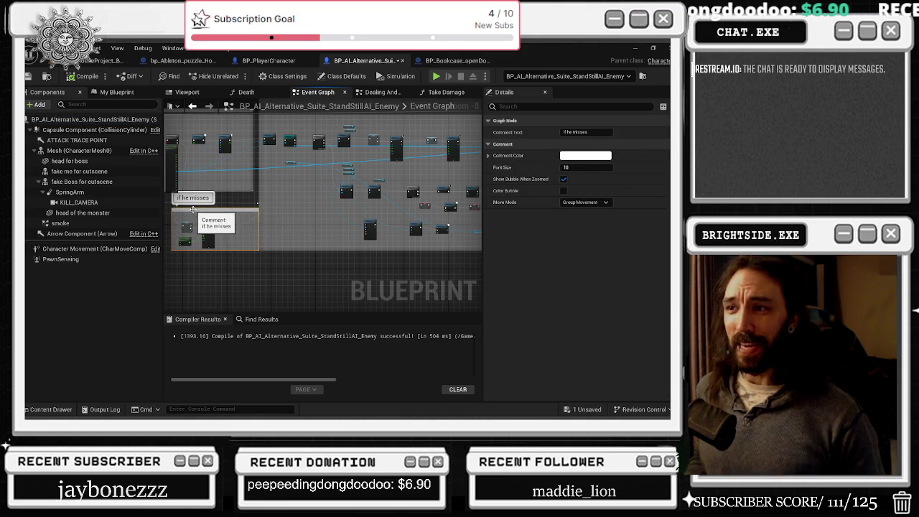
scroll(267, 214, up, 3)
drag(304, 211, 398, 208)
click(367, 225)
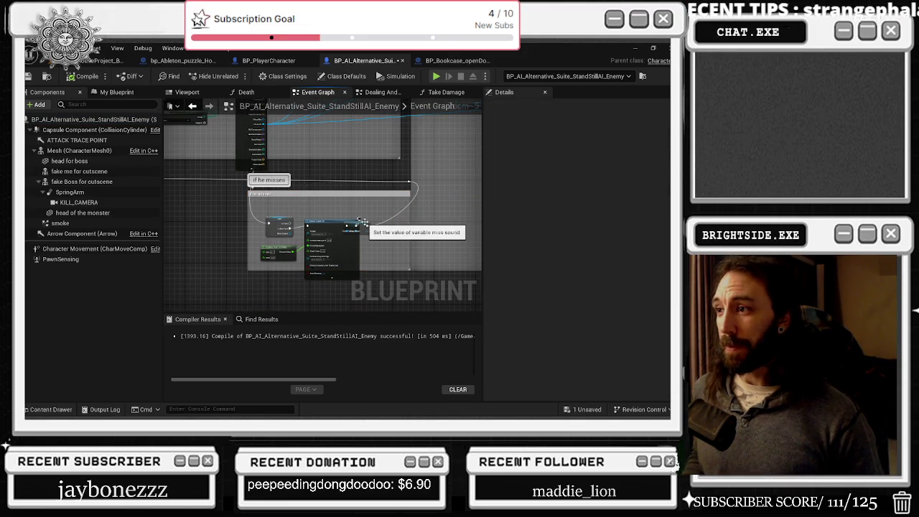
key(ctrl+v)
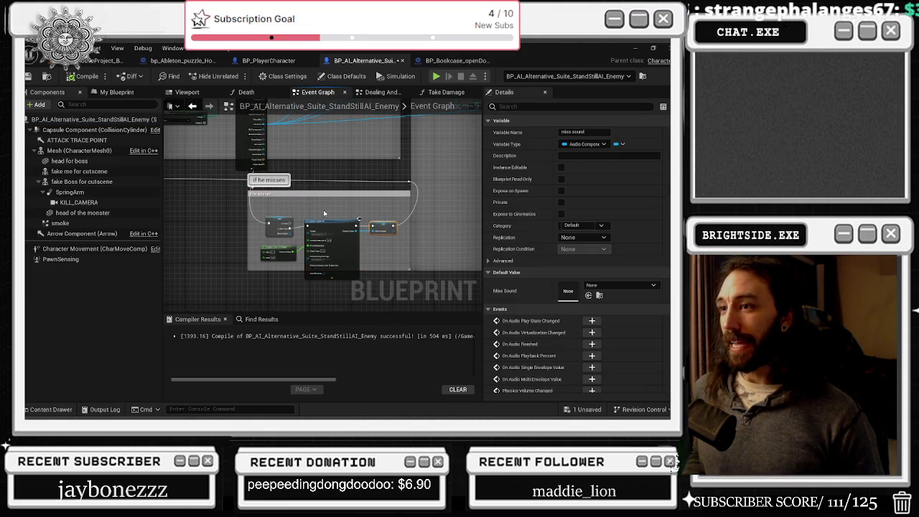
key(Delete)
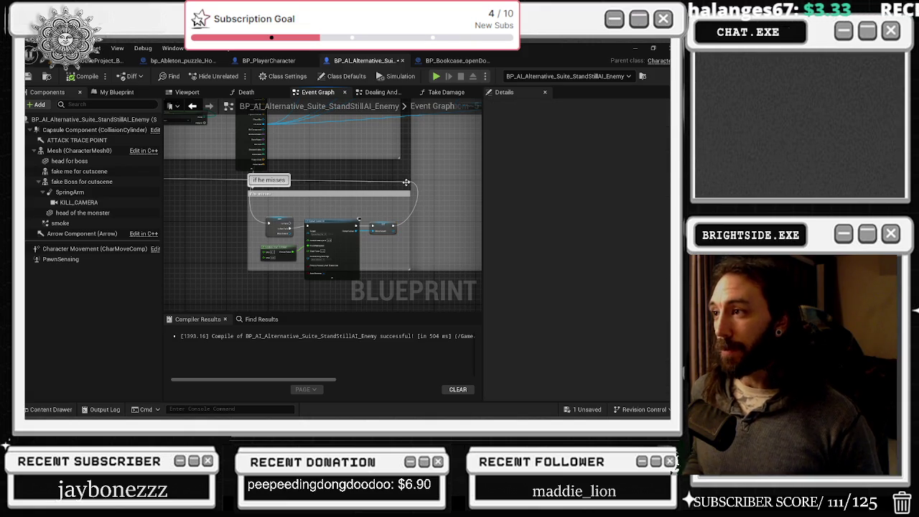
Zoom out to the RESTART ON DEATH area and go back to the level editor.
scroll(283, 191, down, 6)
mouse_move(279, 186)
mouse_down()
mouse_move(331, 215)
mouse_move(355, 212)
mouse_up()
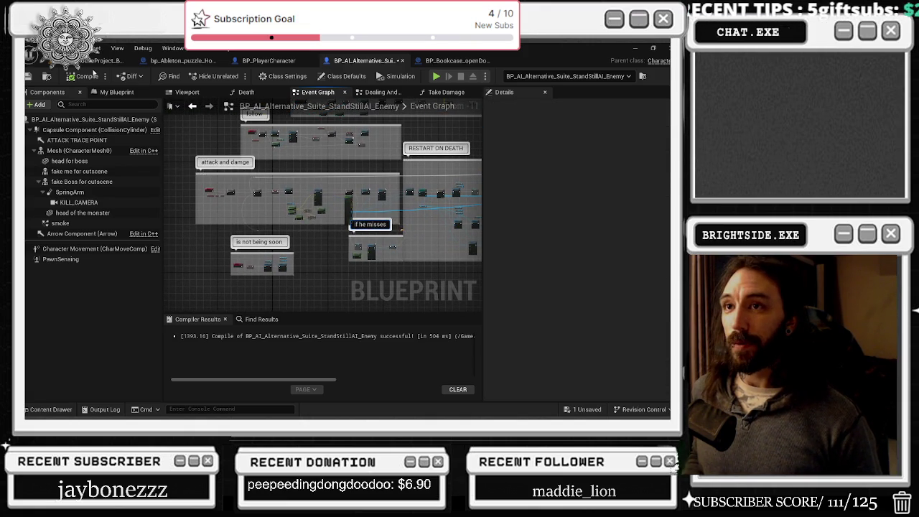
click(97, 61)
Save all changes including the enemy blueprint, then glance at the player character blueprint.
key(ctrl+s)
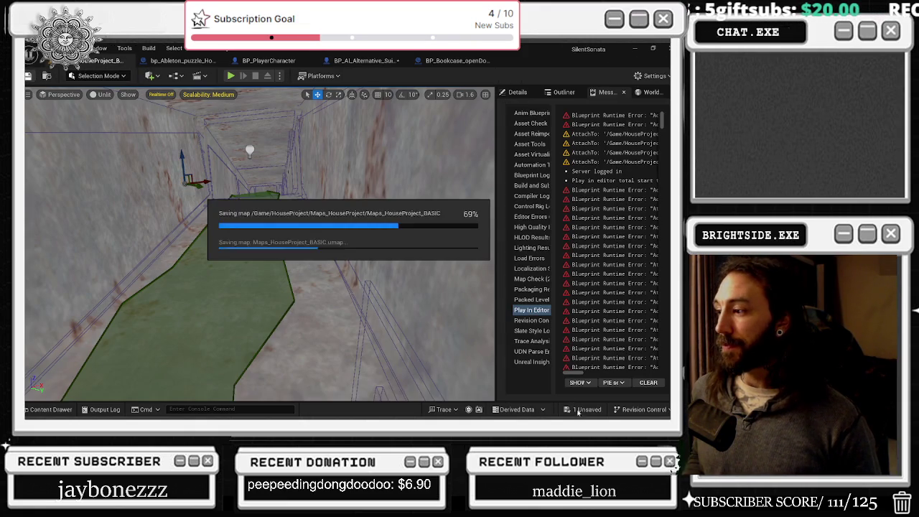
click(416, 331)
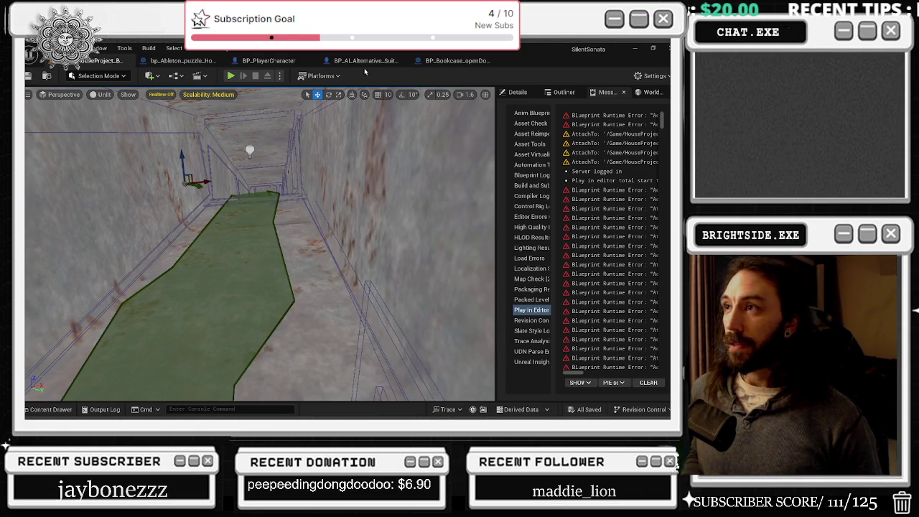
click(362, 60)
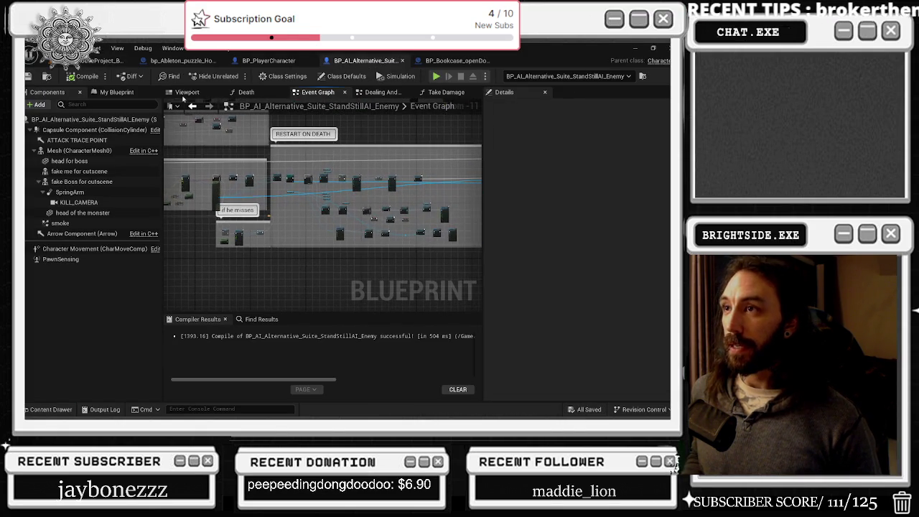
click(268, 62)
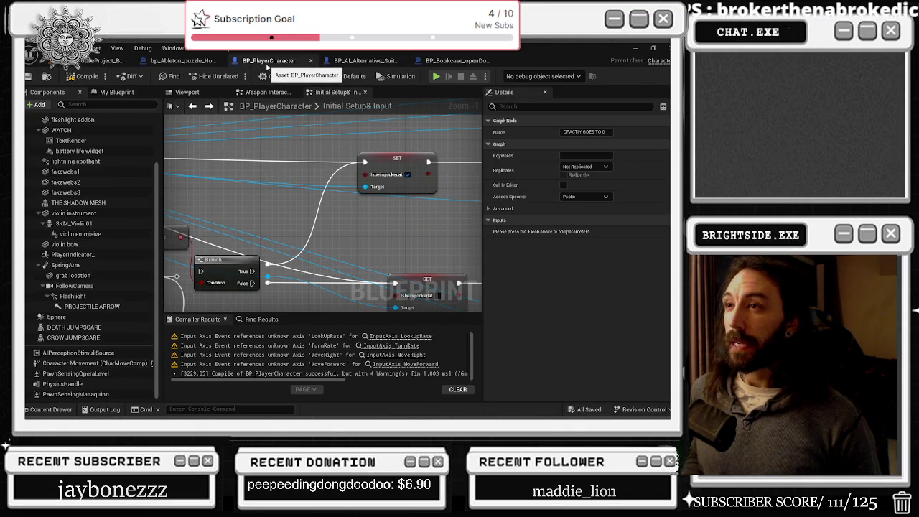
Zoom the enemy's Event Graph in on the Pawn Sensing section and select its Capsule Component.
scroll(362, 154, down, 1)
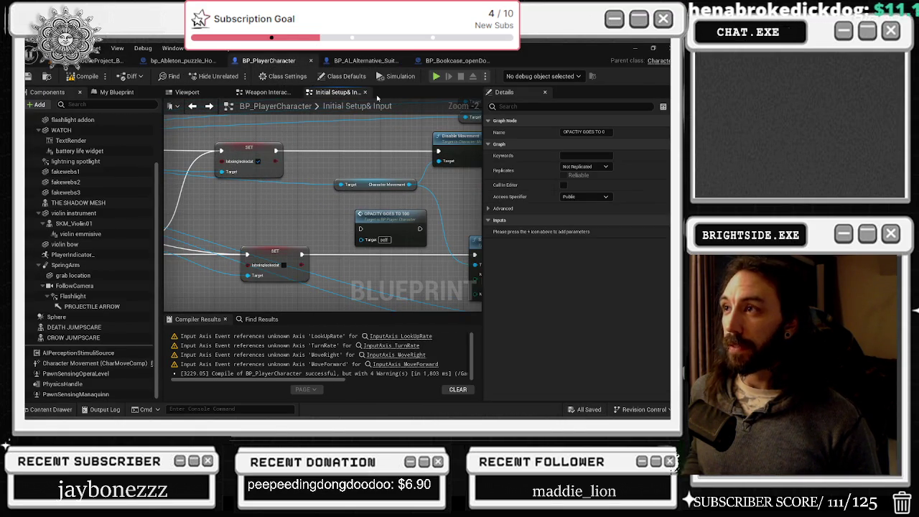
click(375, 63)
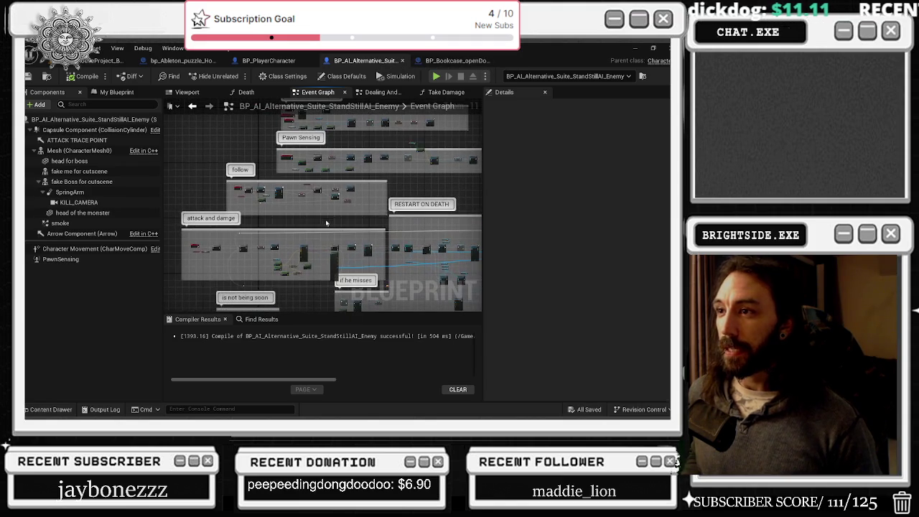
scroll(281, 222, up, 1)
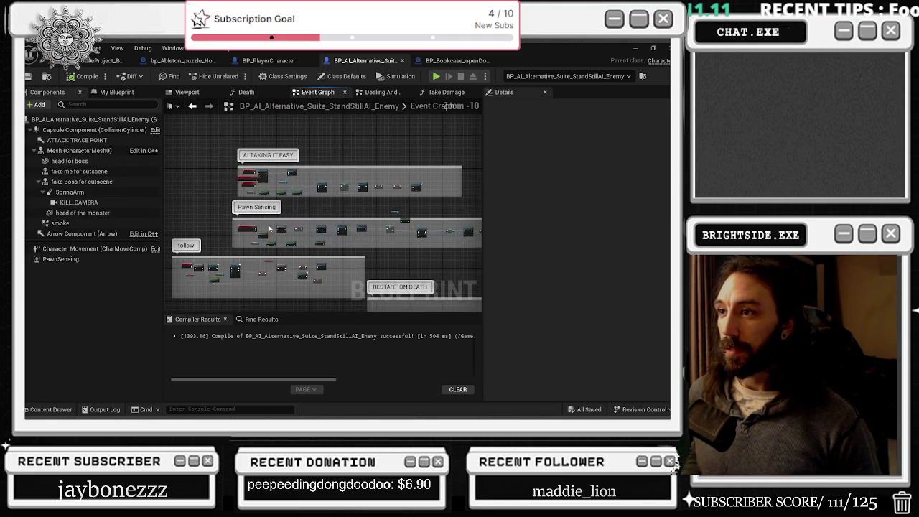
scroll(271, 243, up, 5)
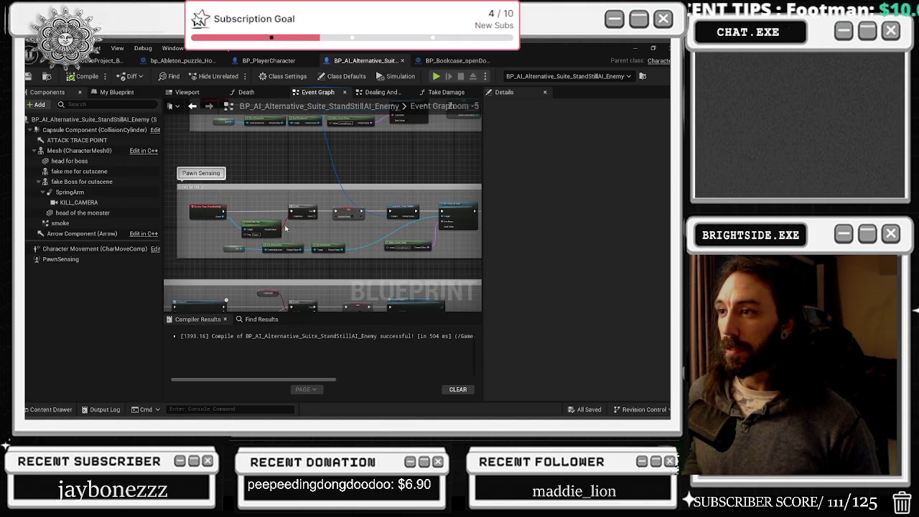
click(72, 129)
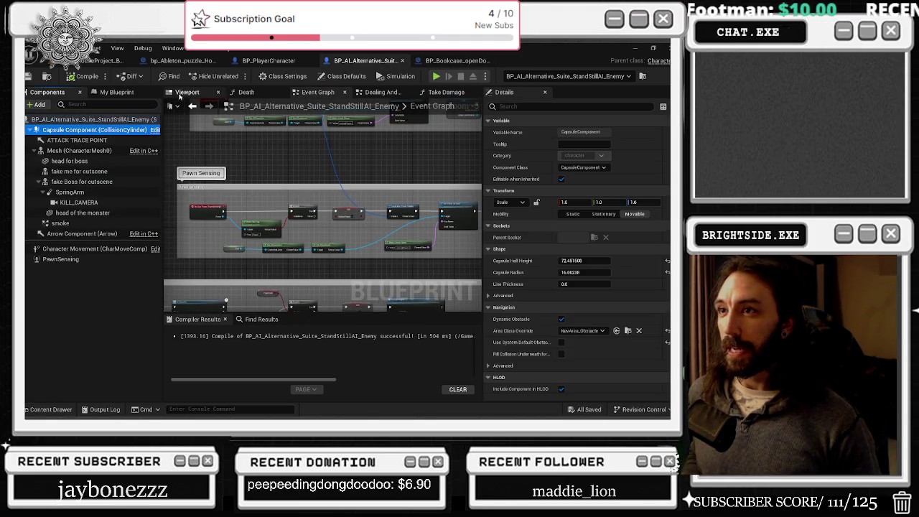
Select the enemy standing on the level's navmesh, then return to its blueprint editor with Ctrl+E.
click(79, 150)
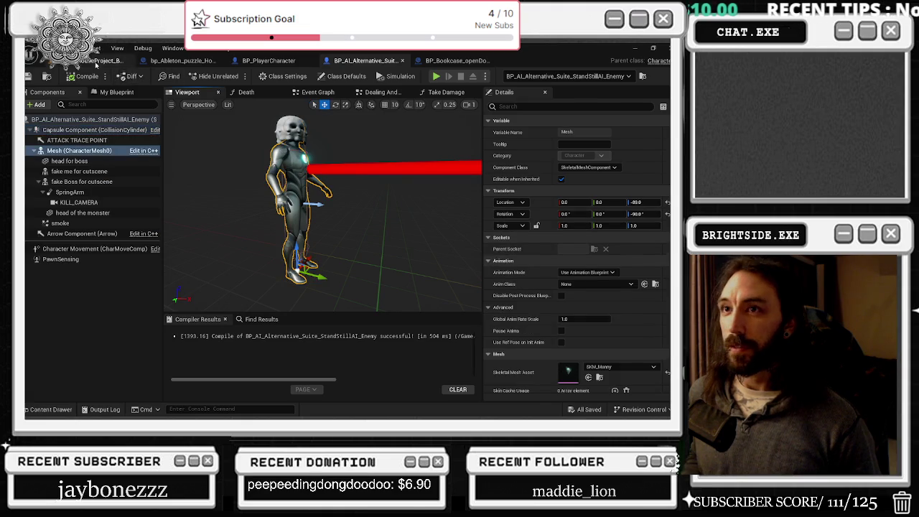
click(96, 62)
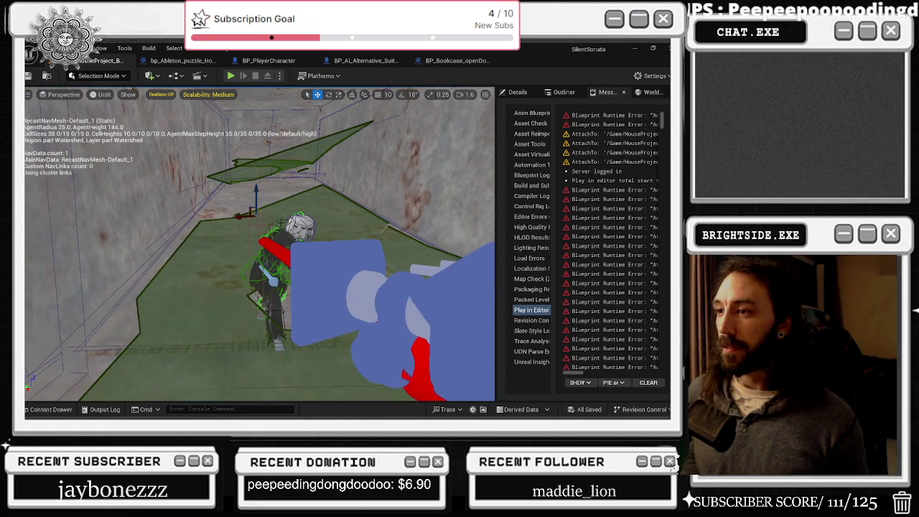
click(277, 266)
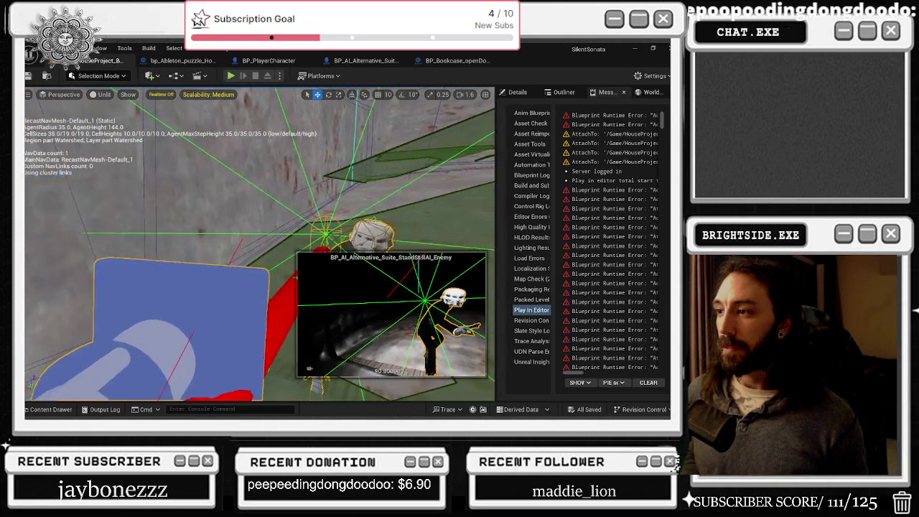
key(ctrl+e)
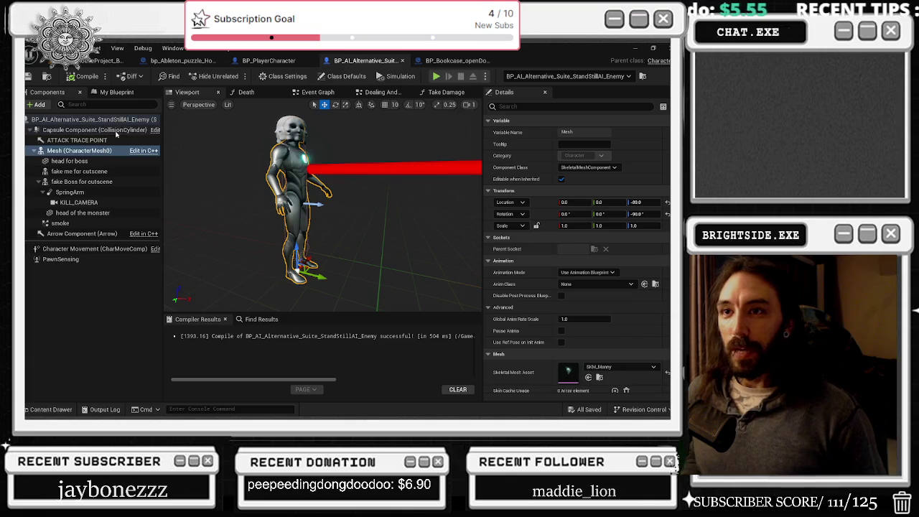
Step through the capsule, ATTACK TRACE POINT, mesh, head and smoke particle components in the tree.
click(116, 131)
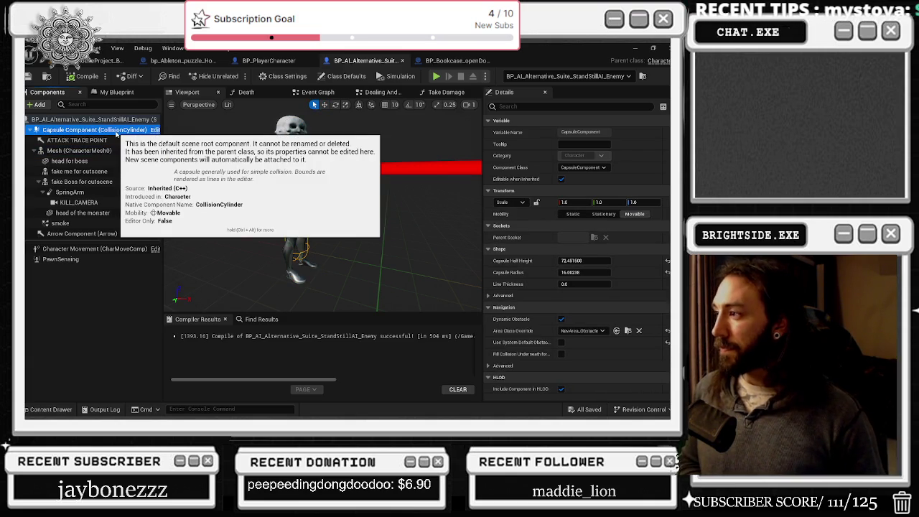
key(Down)
key(Down)
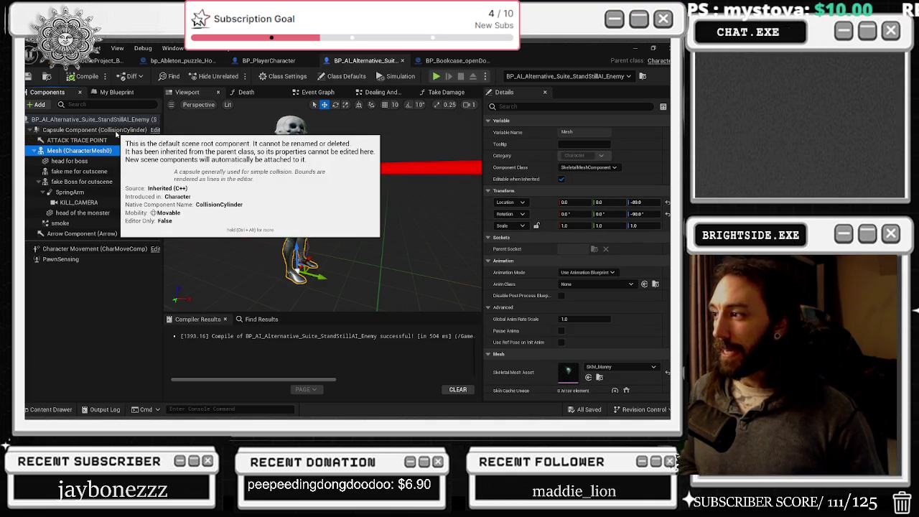
key(Down)
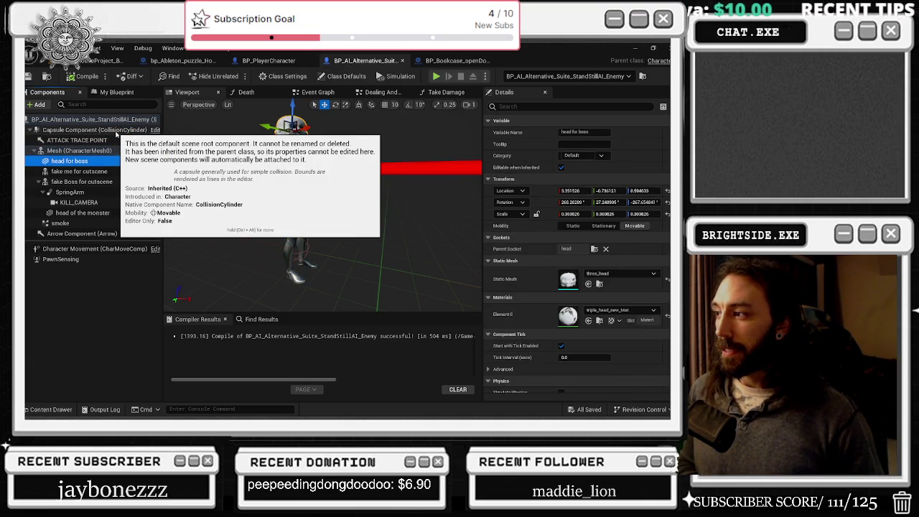
key(Down)
key(Down)
key(Down)
key(Down)
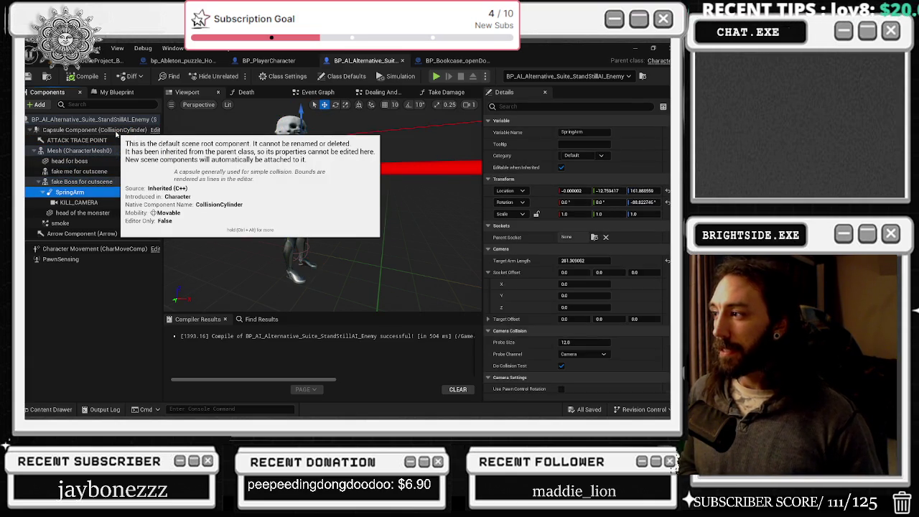
key(Down)
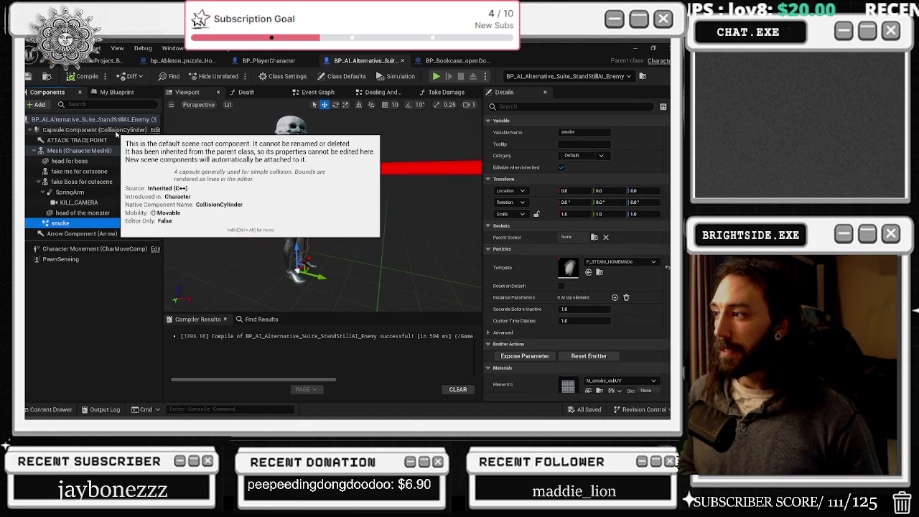
key(Down)
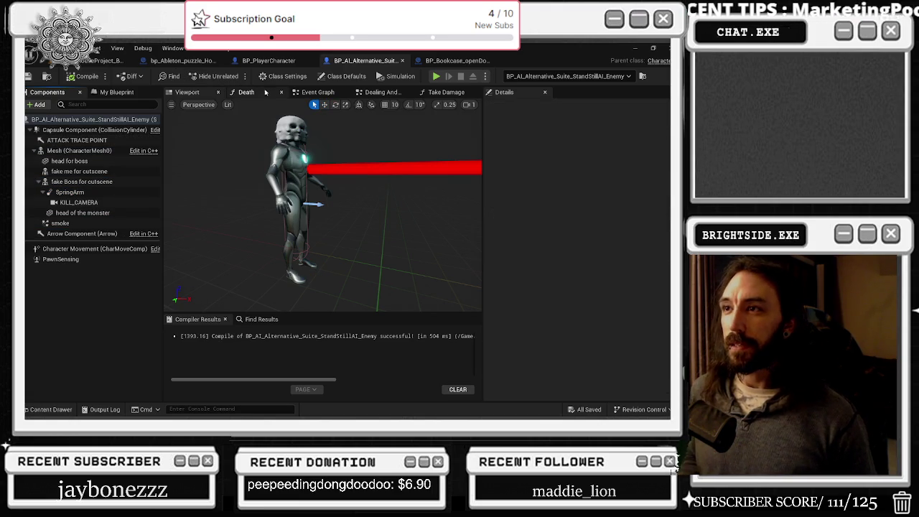
Close the Death, Take Damage and Dealing And Taking Damage graph tabs.
click(286, 94)
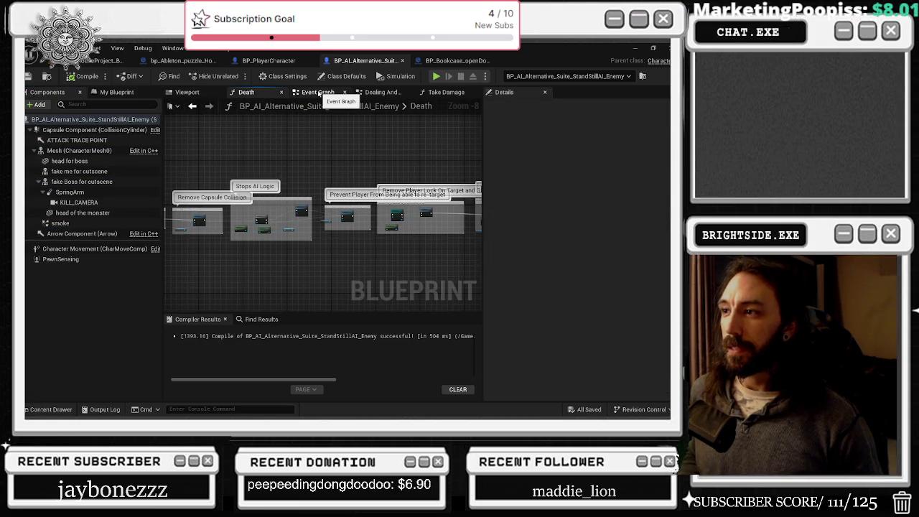
click(320, 93)
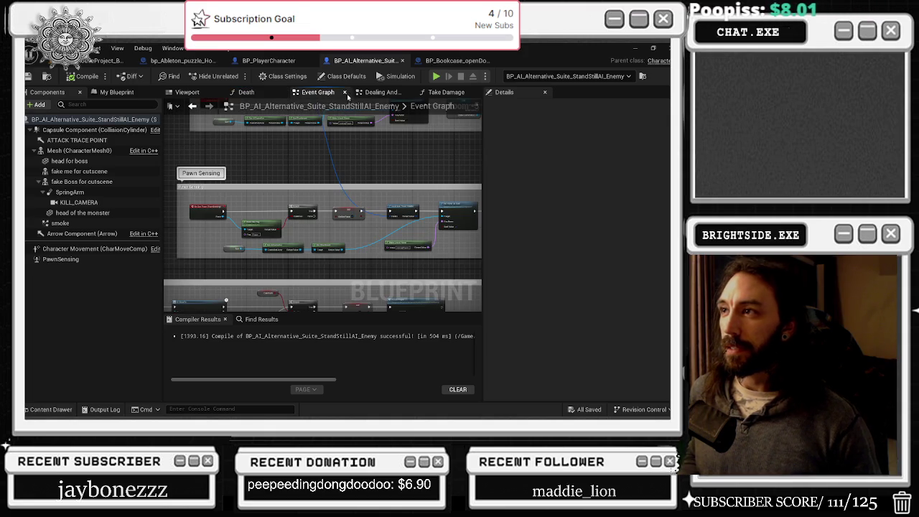
click(282, 94)
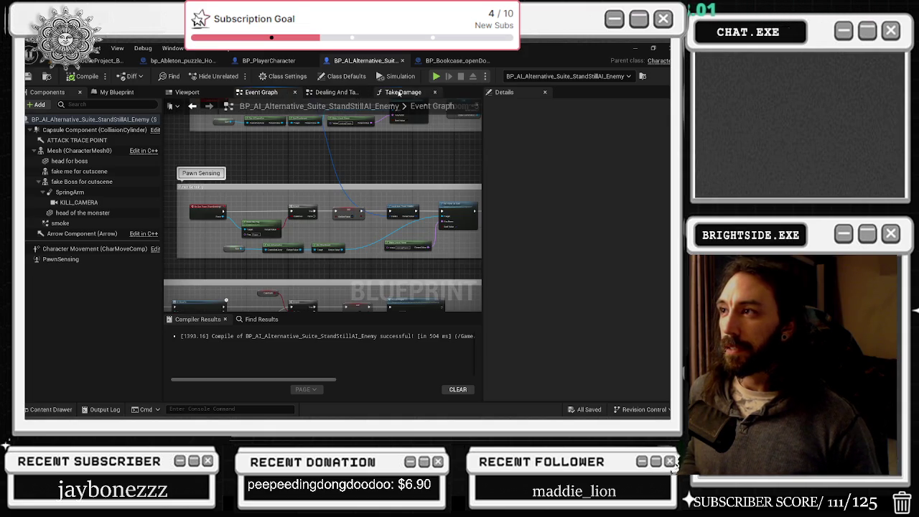
click(399, 94)
click(434, 92)
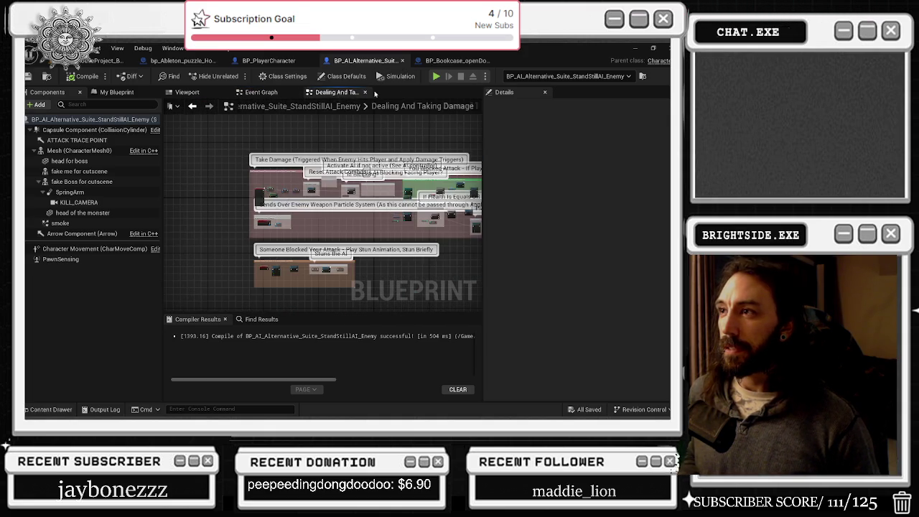
mouse_move(300, 215)
mouse_down()
mouse_move(268, 184)
mouse_move(181, 210)
mouse_up()
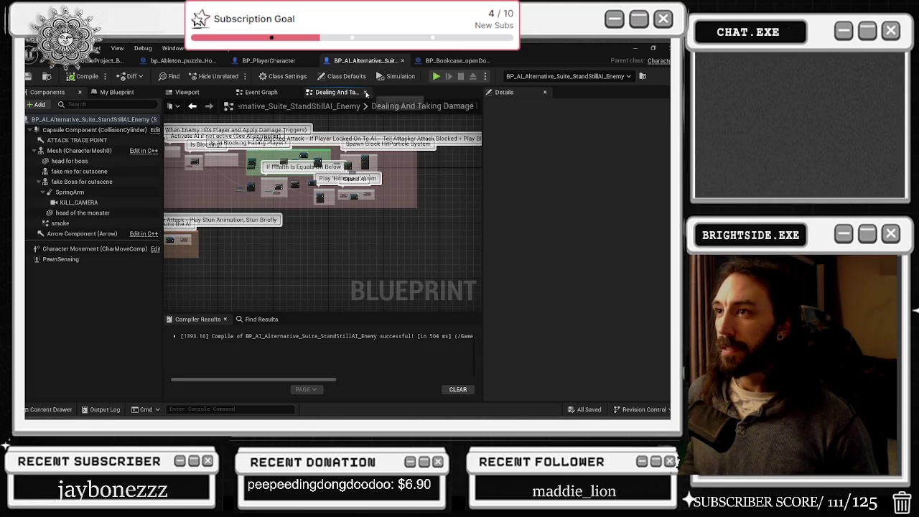
click(366, 93)
Pan and zoom the Event Graph onto the follow-player Branch, Delay and AI MoveTo chain.
mouse_move(324, 143)
mouse_down()
mouse_move(305, 162)
mouse_move(284, 151)
mouse_move(361, 124)
mouse_up()
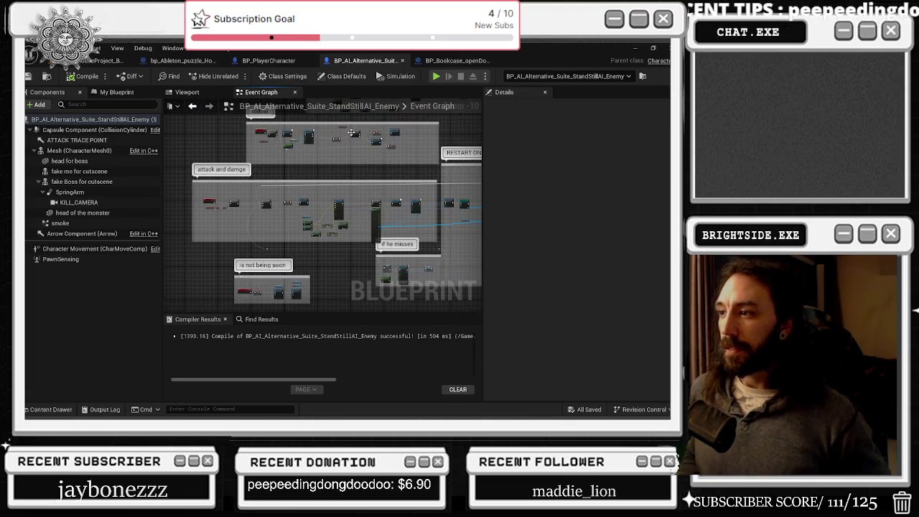
drag(306, 198, 281, 263)
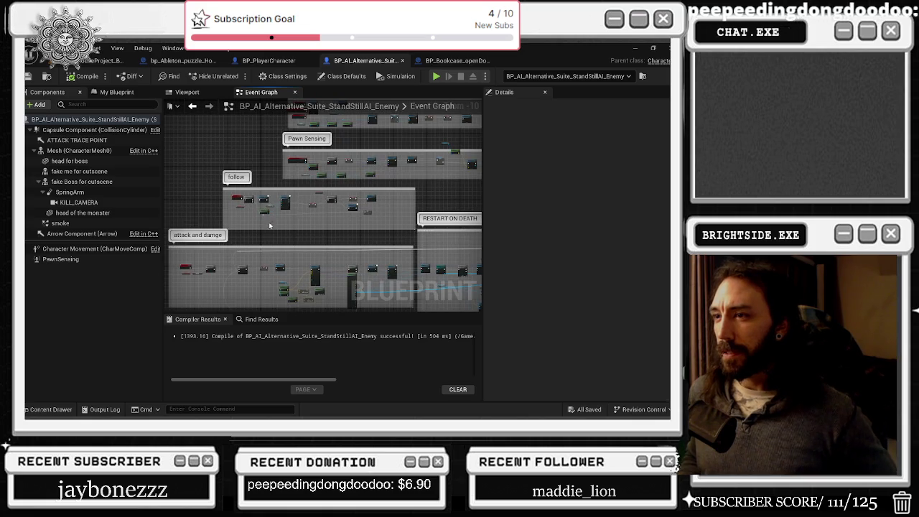
scroll(271, 232, up, 6)
scroll(214, 216, up, 1)
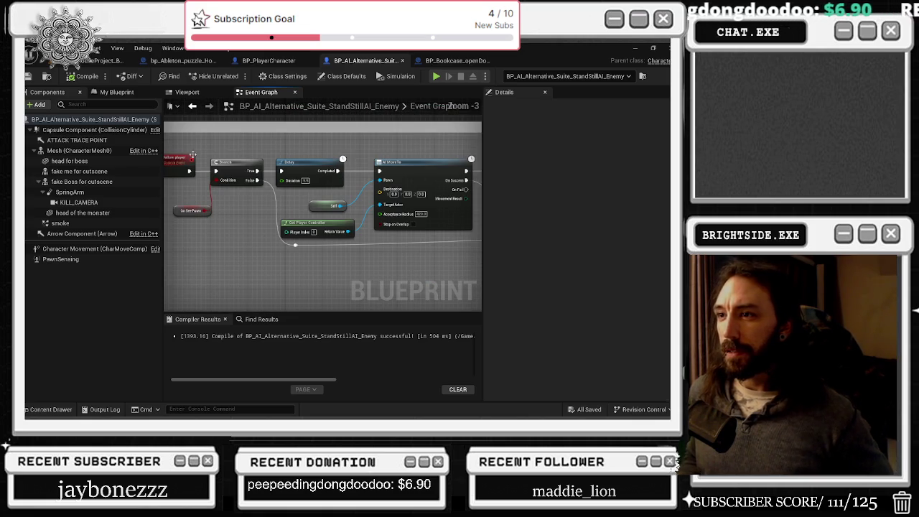
mouse_move(295, 154)
mouse_down()
mouse_move(279, 135)
mouse_move(215, 115)
mouse_up()
mouse_move(371, 186)
mouse_down()
mouse_move(167, 142)
mouse_move(101, 154)
mouse_up()
drag(402, 186, 212, 169)
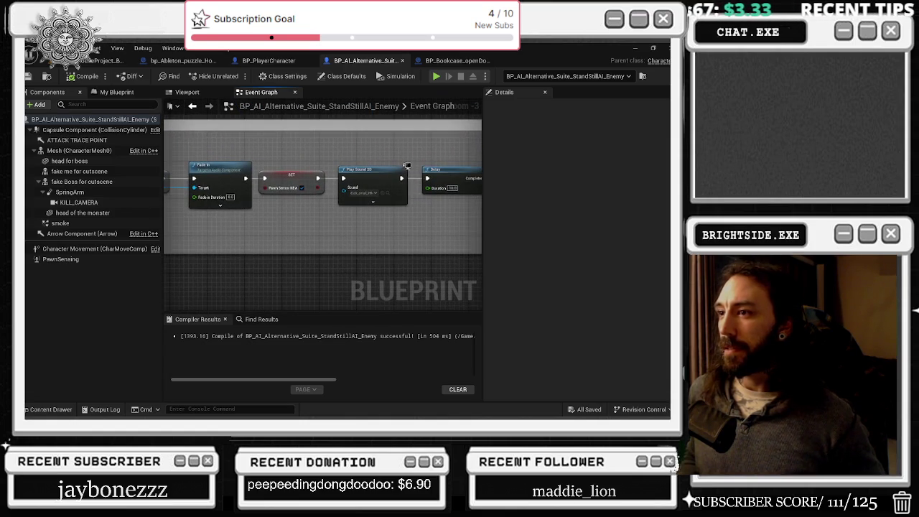
drag(402, 187, 216, 192)
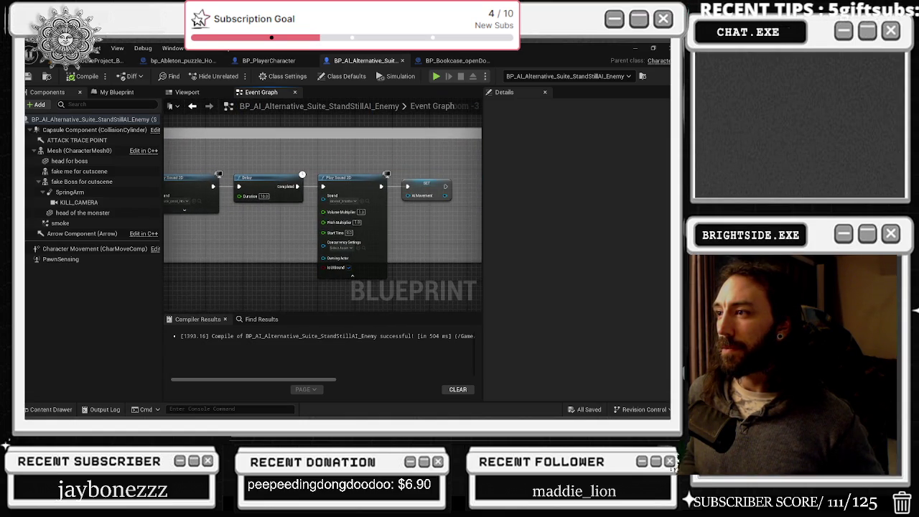
scroll(389, 205, down, 6)
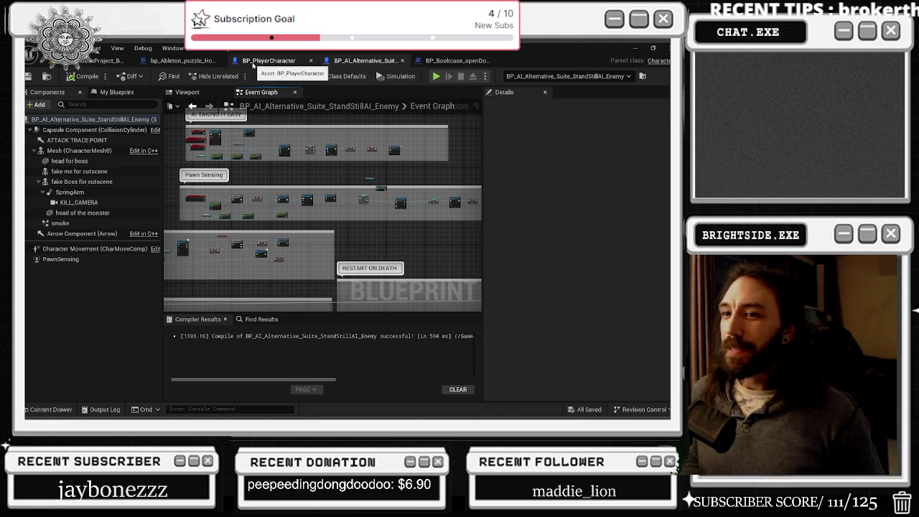
scroll(322, 205, down, 3)
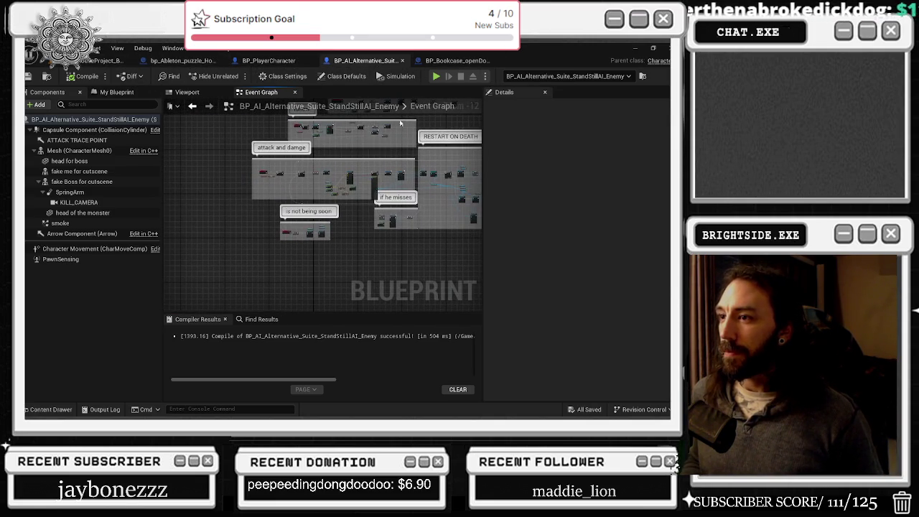
scroll(292, 171, up, 9)
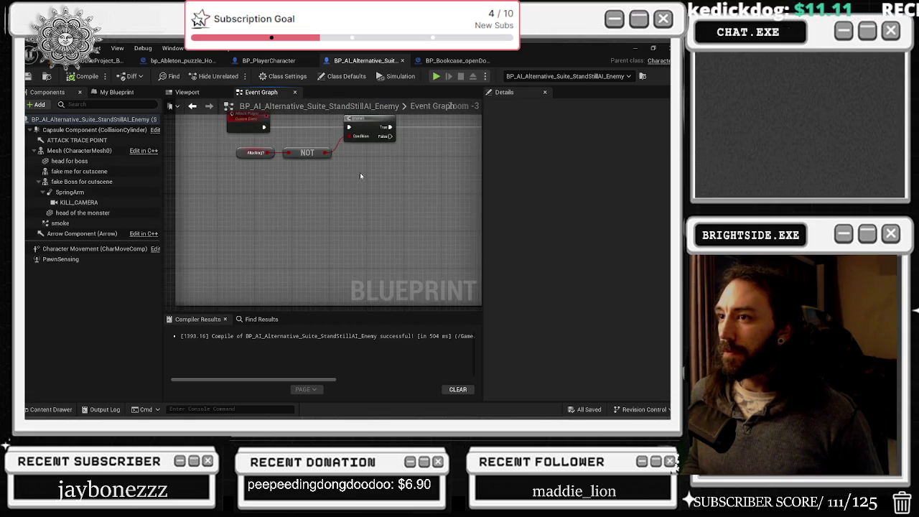
drag(377, 202, 184, 201)
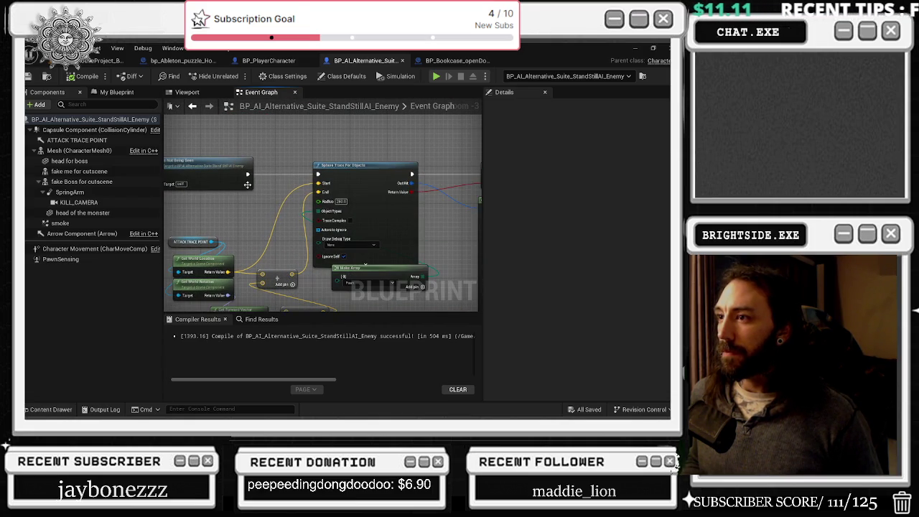
mouse_move(368, 268)
mouse_down()
mouse_move(250, 141)
mouse_move(163, 132)
mouse_up()
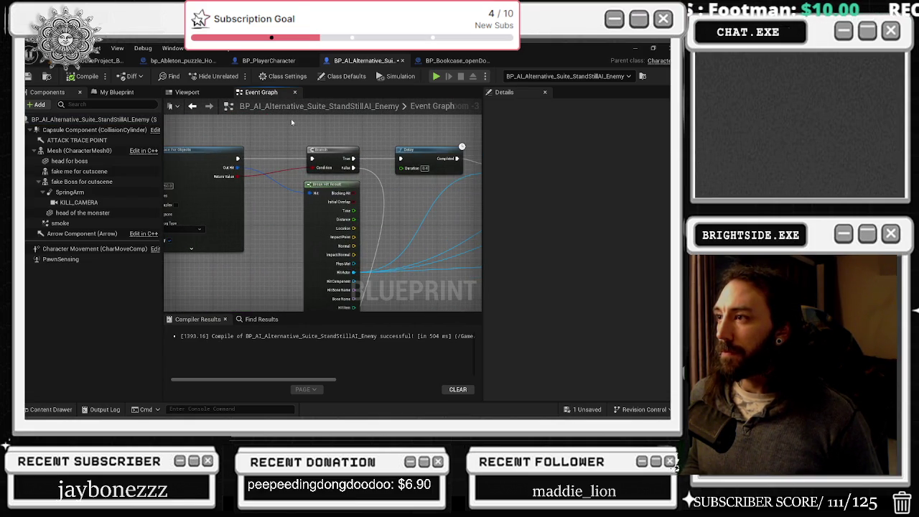
drag(291, 122, 64, 128)
drag(341, 152, 370, 214)
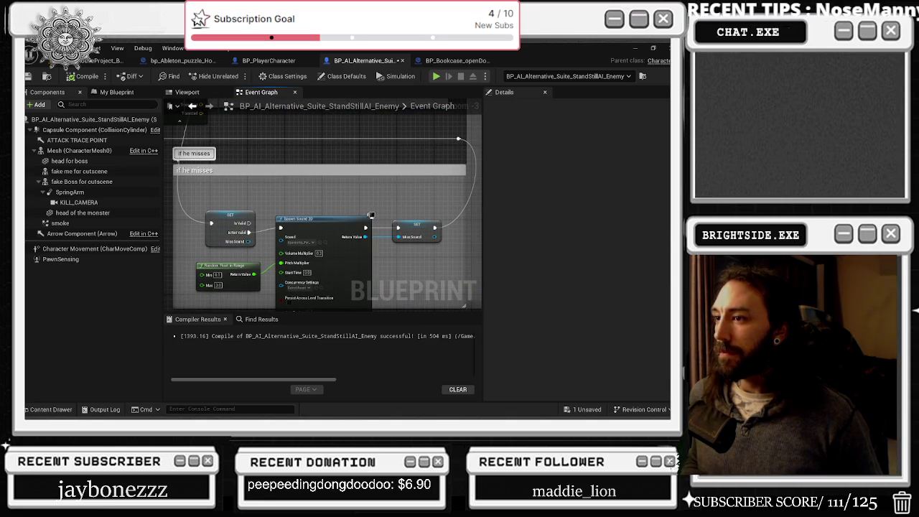
scroll(370, 215, down, 6)
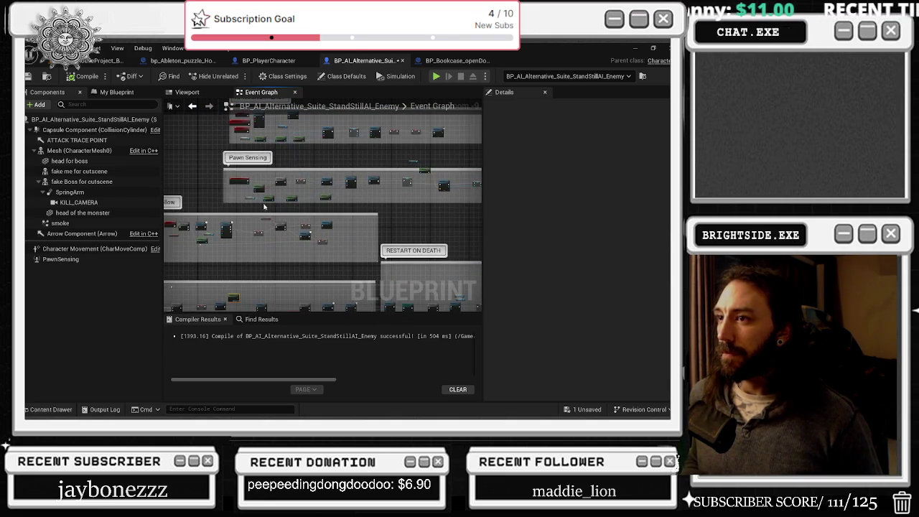
scroll(286, 192, up, 4)
mouse_move(308, 186)
mouse_down()
mouse_move(343, 168)
mouse_move(331, 129)
mouse_up()
drag(431, 180, 183, 188)
drag(286, 174, 285, 173)
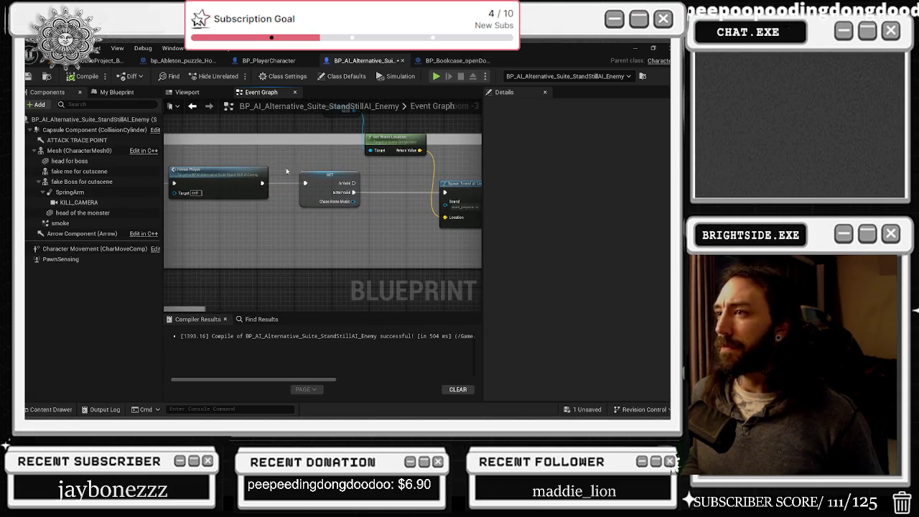
click(481, 63)
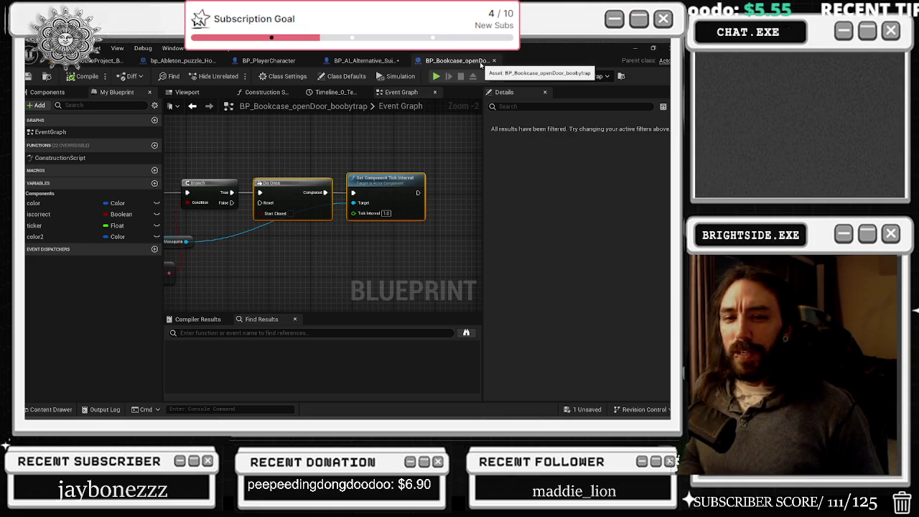
Move the Pawn Sensing Manager getter aside and add a reroute point on the player-controller wire.
scroll(281, 172, down, 4)
scroll(281, 173, up, 4)
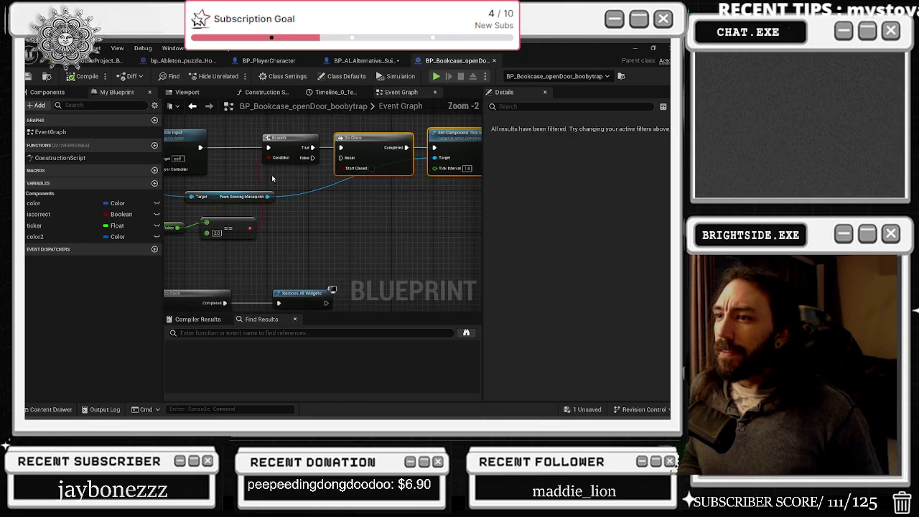
drag(237, 200, 347, 204)
drag(173, 176, 316, 185)
click(311, 183)
double_click(309, 178)
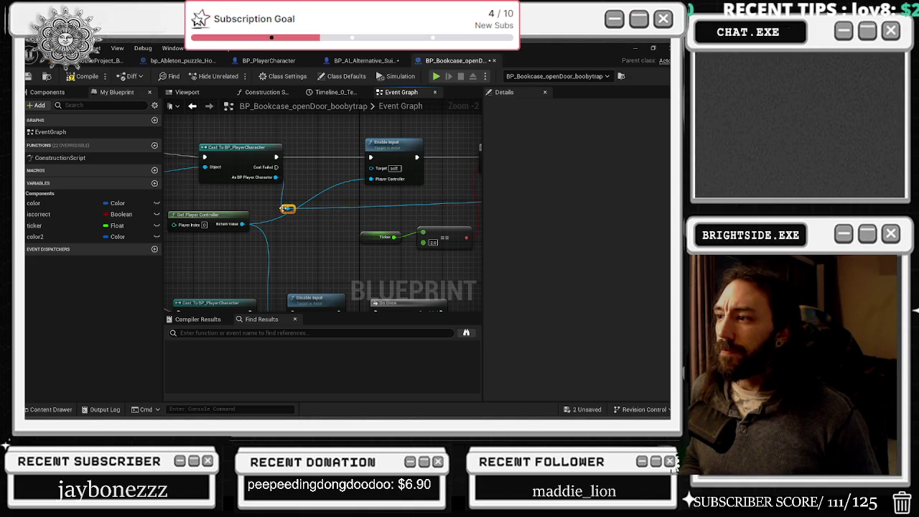
Compile the bookcase booby-trap blueprint, close it, and return to BP_PlayerCharacter.
scroll(285, 208, down, 2)
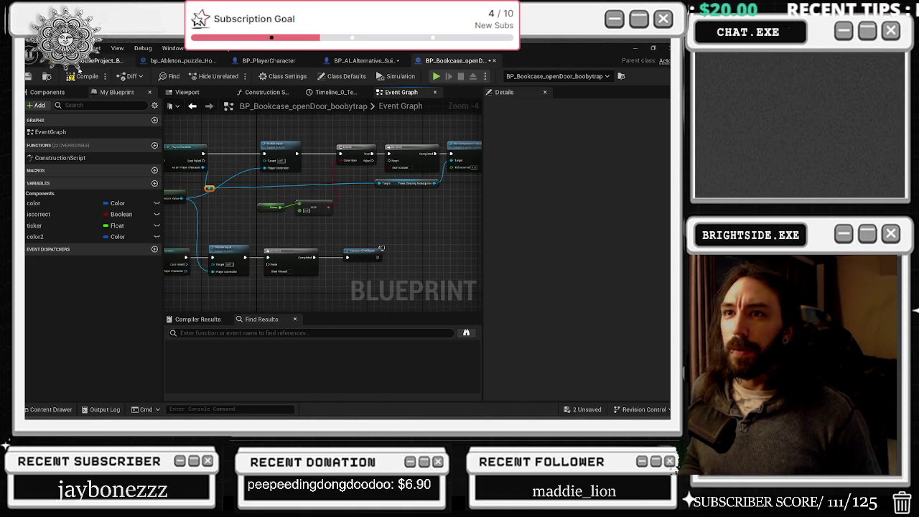
click(87, 76)
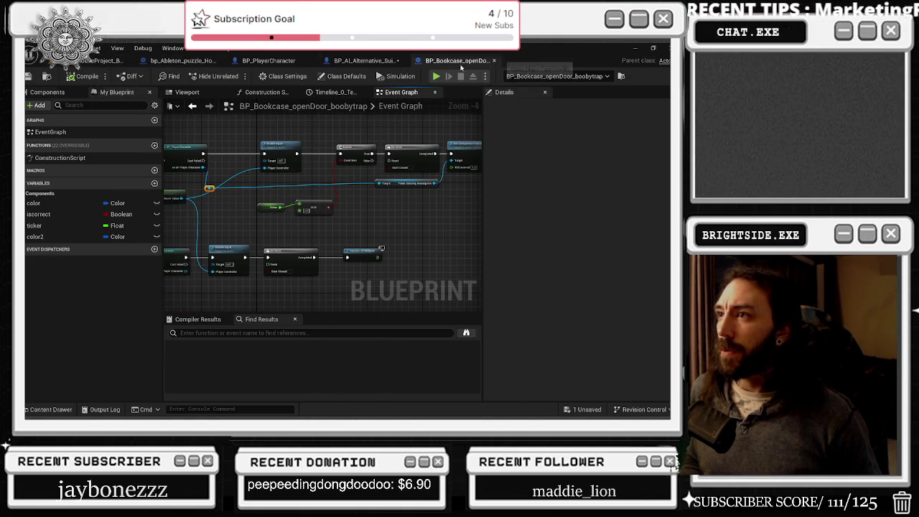
middle_click(477, 63)
scroll(359, 117, down, 2)
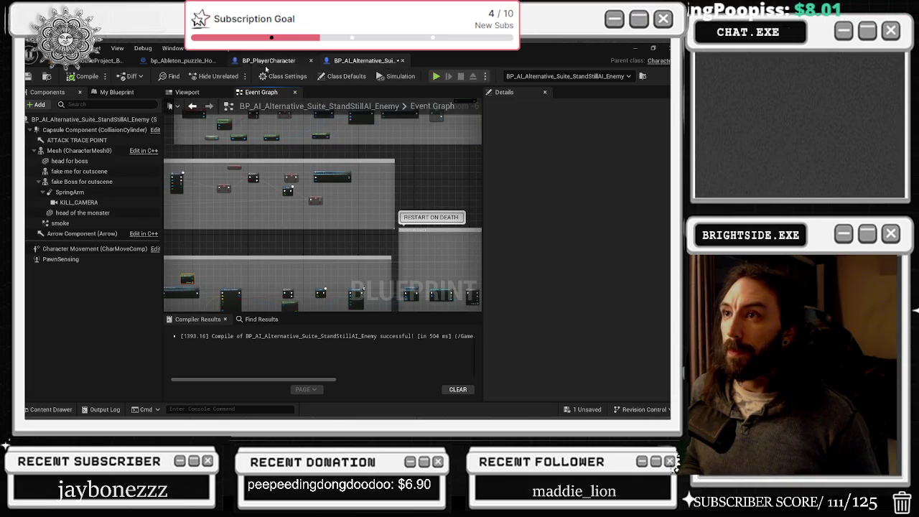
click(268, 61)
drag(275, 141, 279, 229)
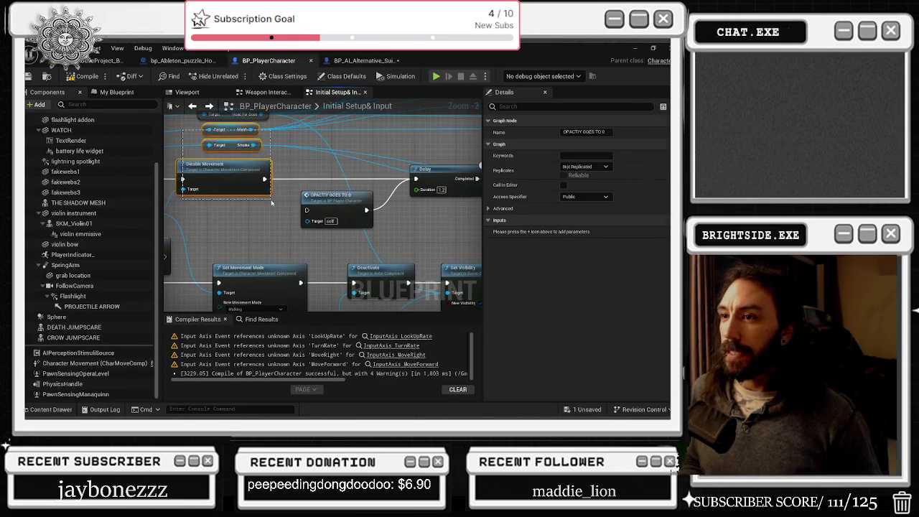
drag(216, 215, 233, 164)
click(308, 214)
mouse_move(308, 213)
mouse_down()
mouse_move(309, 188)
mouse_move(233, 208)
mouse_move(286, 168)
mouse_up()
scroll(214, 223, down, 1)
scroll(323, 215, down, 1)
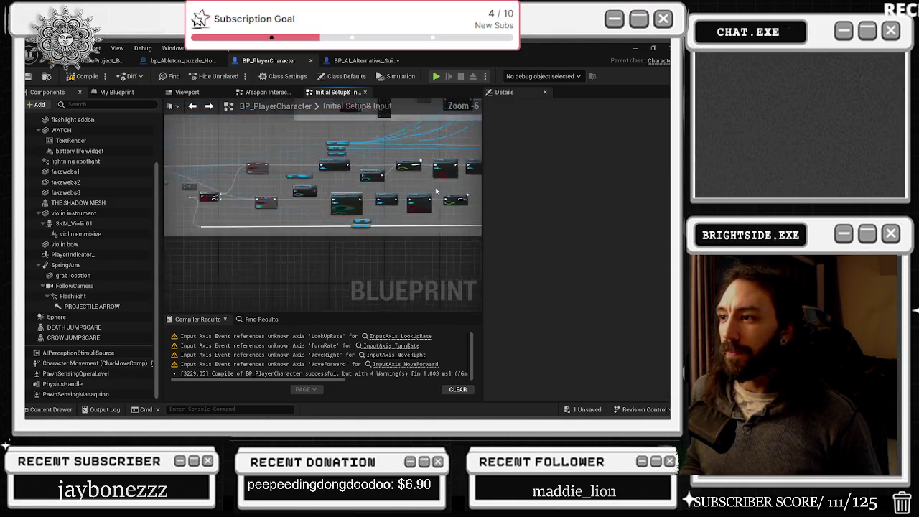
mouse_move(324, 215)
mouse_down()
mouse_move(361, 259)
mouse_move(431, 201)
mouse_move(450, 206)
mouse_up()
mouse_move(381, 201)
mouse_down()
mouse_move(422, 244)
mouse_move(404, 253)
mouse_move(503, 261)
mouse_up()
mouse_move(449, 226)
mouse_down()
mouse_move(287, 266)
mouse_move(164, 313)
mouse_up()
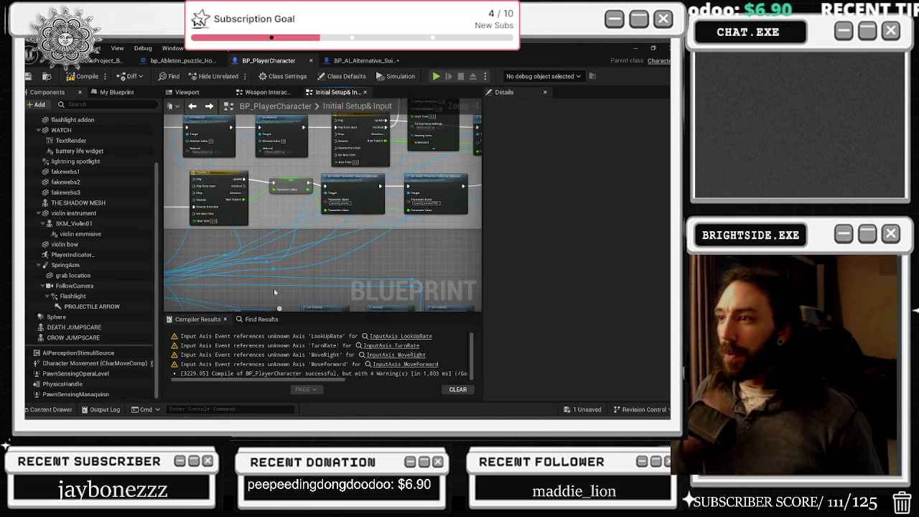
drag(274, 289, 58, 314)
mouse_move(243, 116)
mouse_down()
mouse_move(347, 137)
mouse_move(287, 180)
mouse_move(244, 230)
mouse_up()
drag(465, 215, 465, 170)
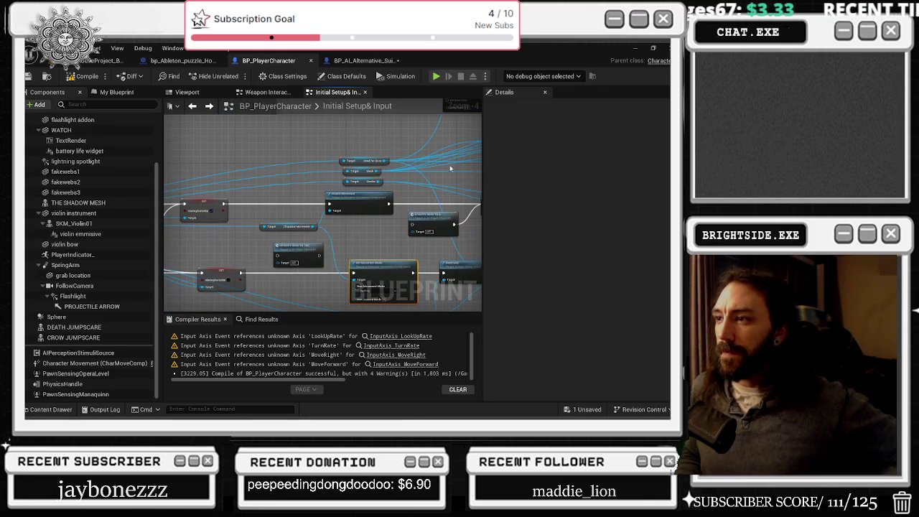
click(373, 61)
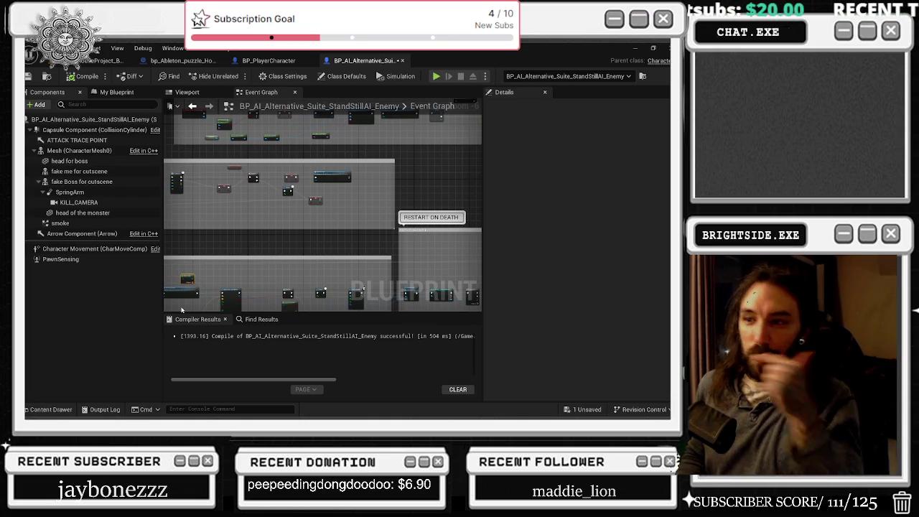
Search the enemy blueprint's nodes for ANIMATION in Find Results, replacing the earlier BLEND search.
click(261, 319)
click(265, 331)
text(BLEND)
click(117, 121)
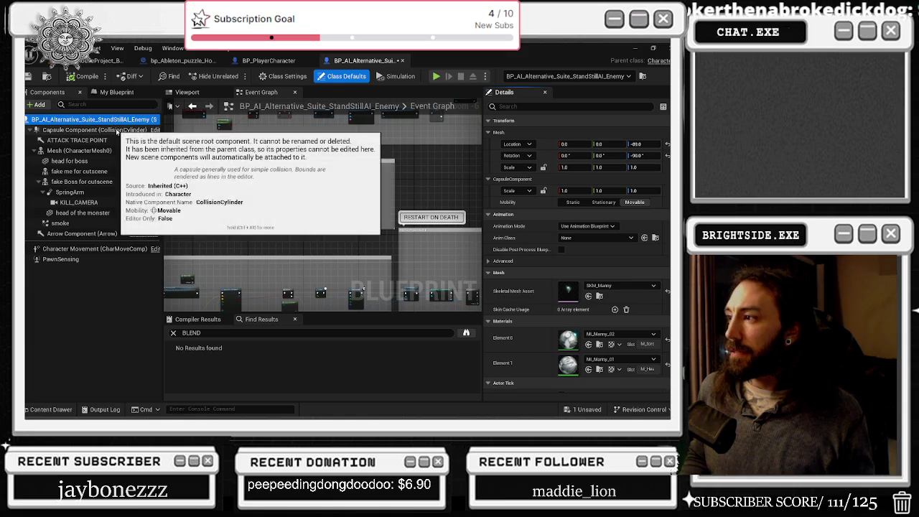
click(216, 333)
key(BackSpace)
key(BackSpace)
key(BackSpace)
text(ANIMATION)
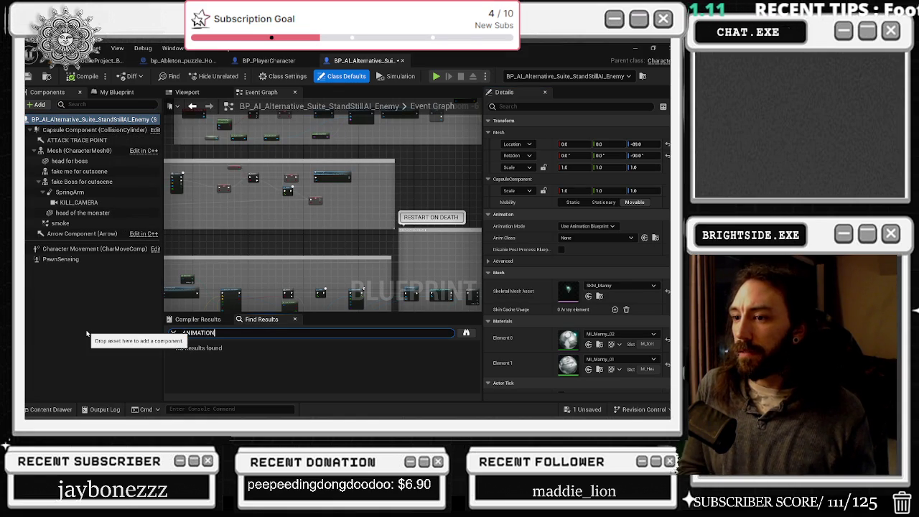
key(Return)
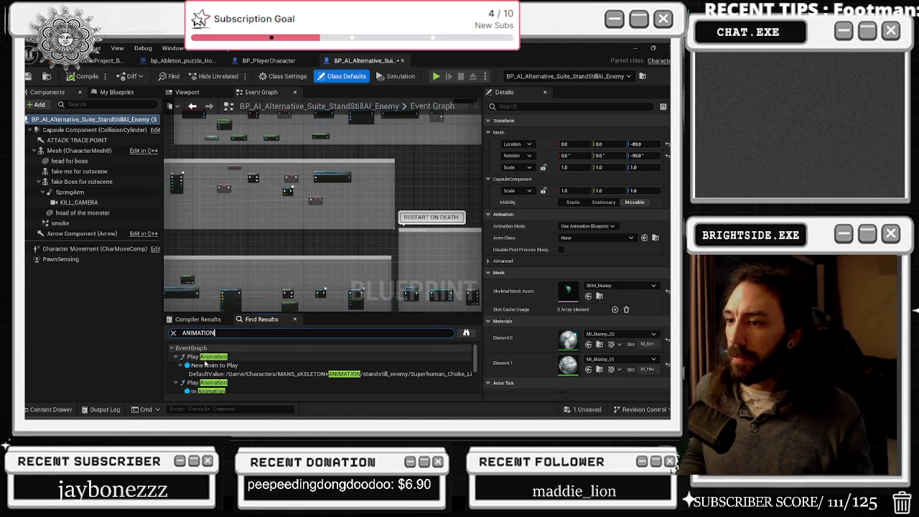
Jump to both Play Animation nodes and move the Create WB Fades Widget node up-left.
double_click(208, 357)
scroll(324, 229, down, 2)
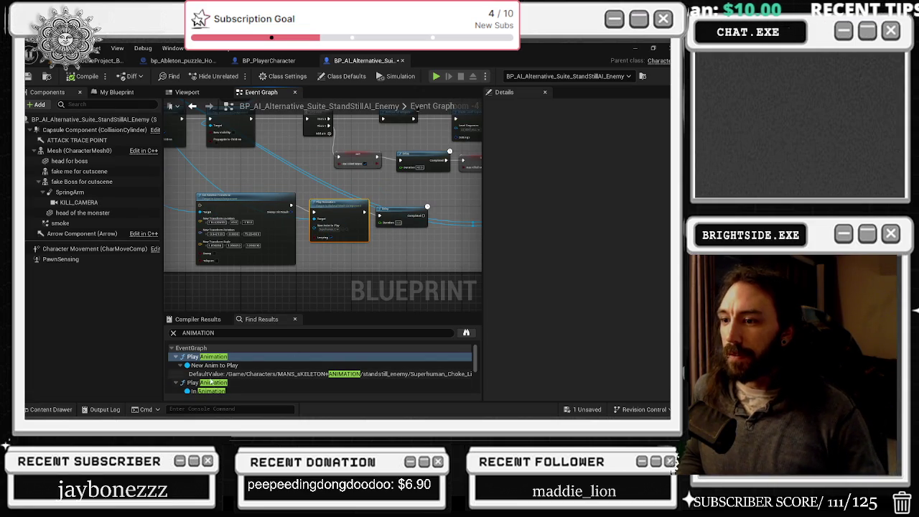
double_click(248, 383)
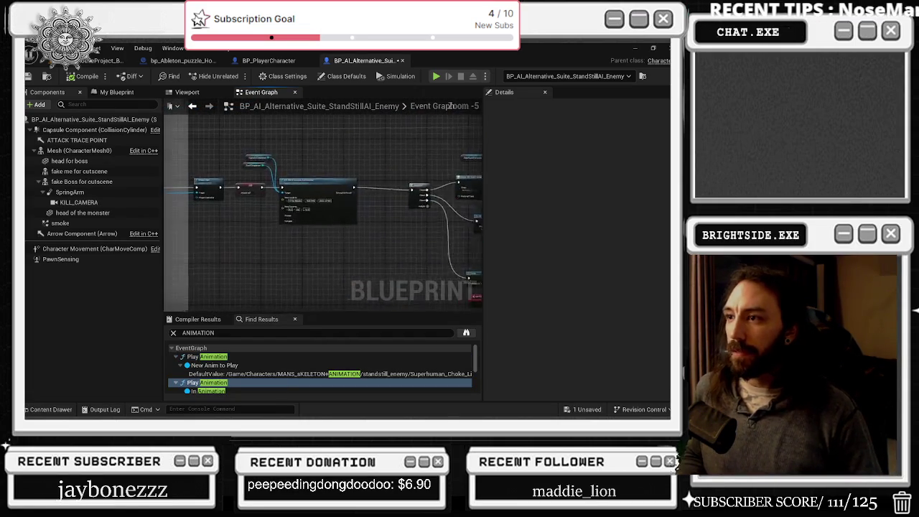
scroll(278, 208, up, 3)
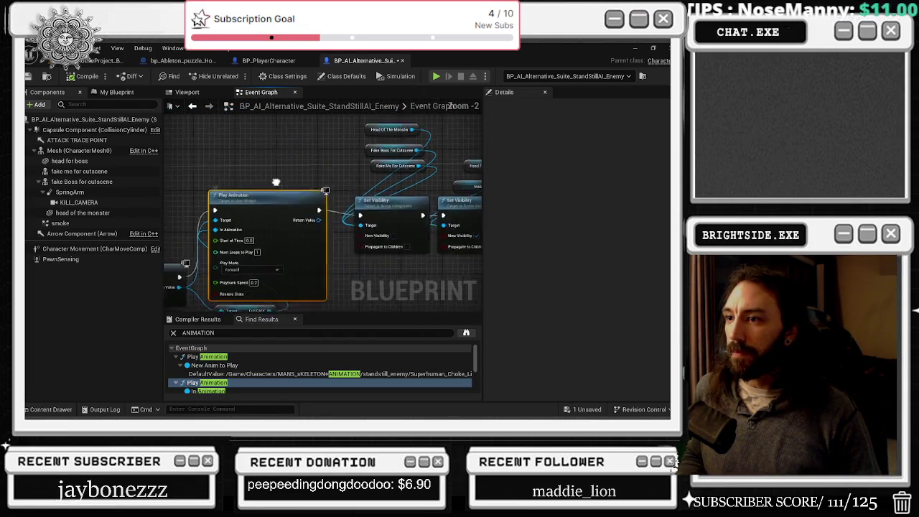
drag(300, 194, 277, 172)
scroll(277, 353, down, 2)
Jump to the Play Anim Montage node in damage handling and nudge it down-left.
click(237, 374)
scroll(235, 374, down, 1)
scroll(234, 374, down, 1)
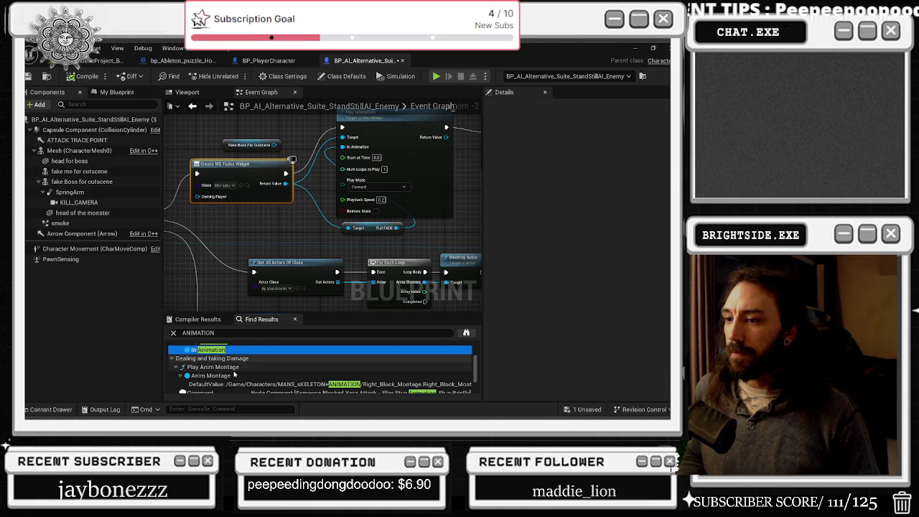
click(234, 368)
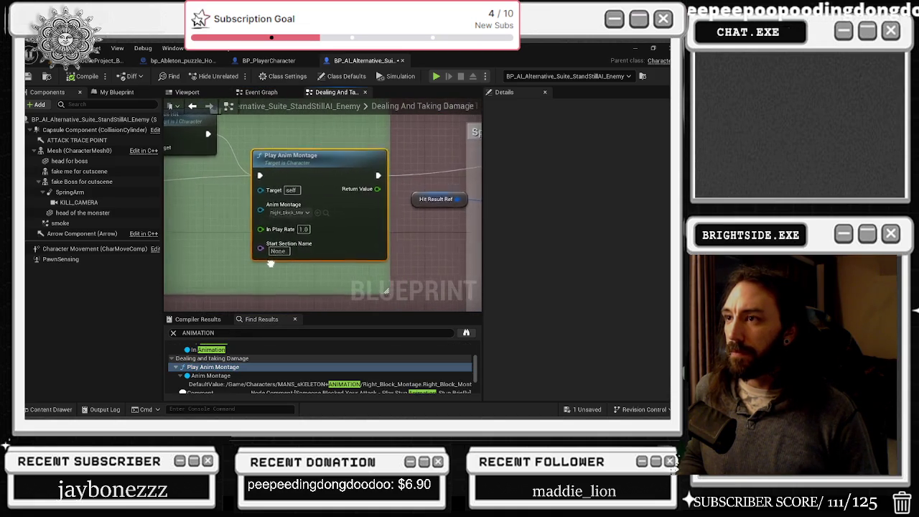
drag(339, 157, 325, 170)
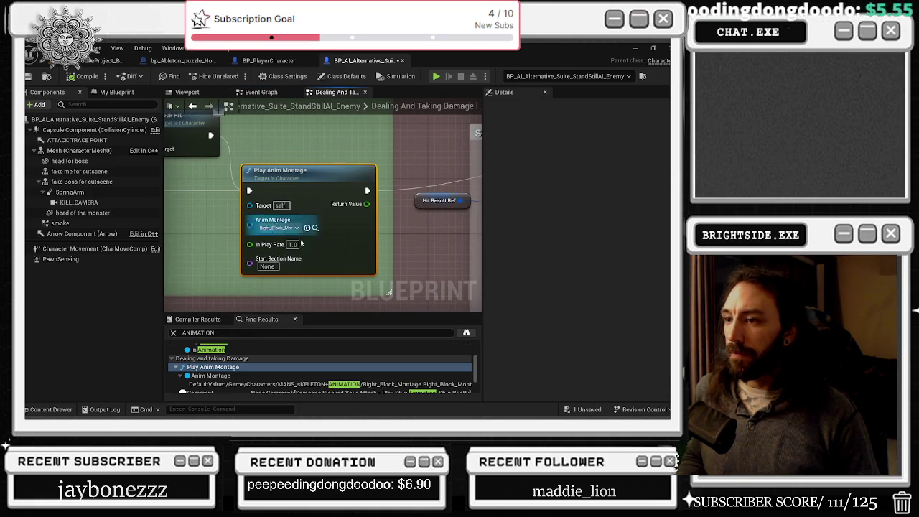
Jump to the Death graph's Set Animation Mode node and move it off the Mesh getter.
scroll(245, 372, down, 2)
click(235, 383)
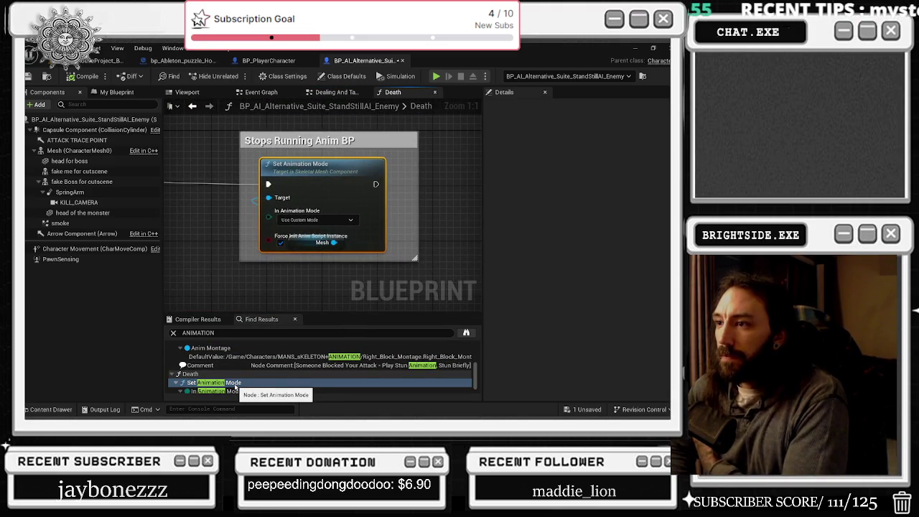
right_click(316, 242)
mouse_move(302, 249)
mouse_down()
mouse_move(316, 236)
mouse_move(230, 242)
mouse_up()
scroll(237, 357, down, 1)
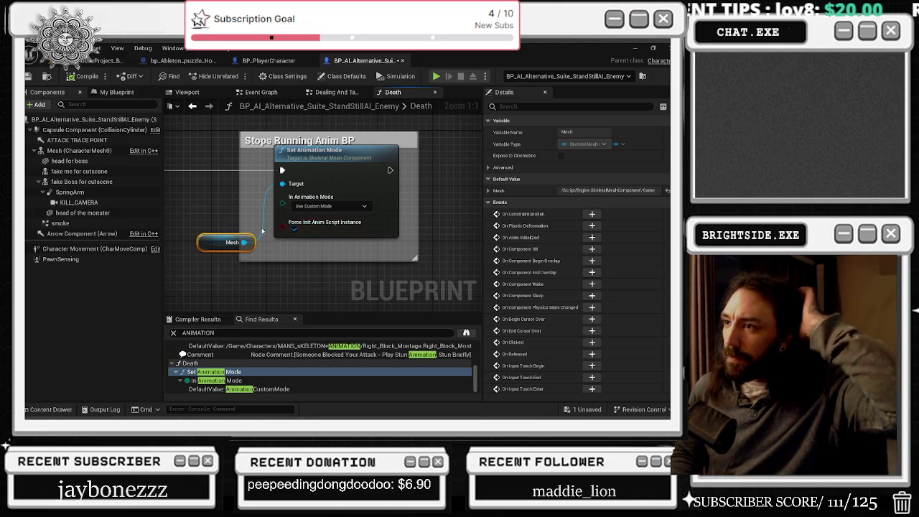
scroll(314, 280, down, 3)
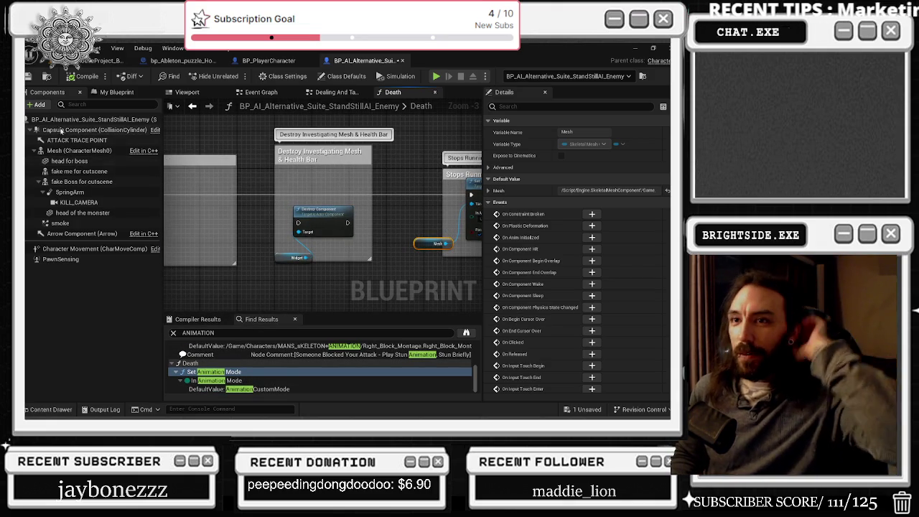
Inspect the ATTACK TRACE POINT, capsule, Mesh and fake cutscene components, then the Viewport.
click(76, 140)
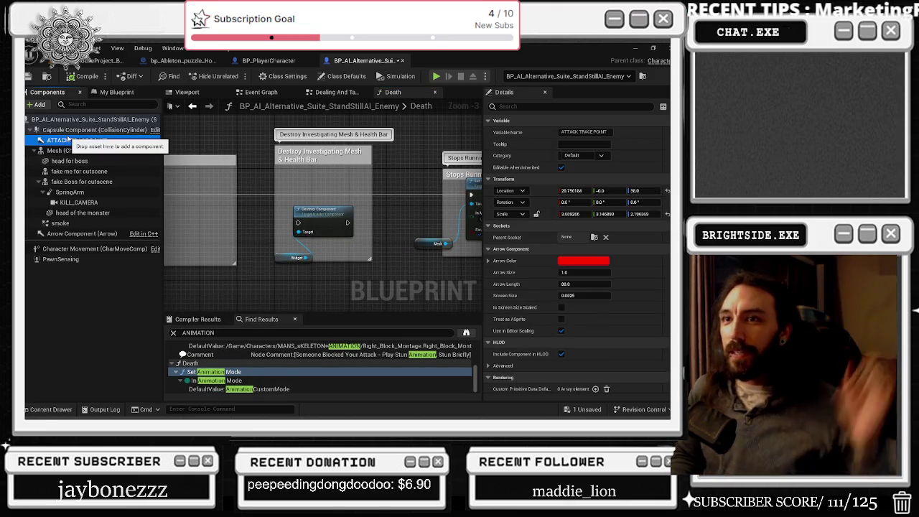
click(252, 140)
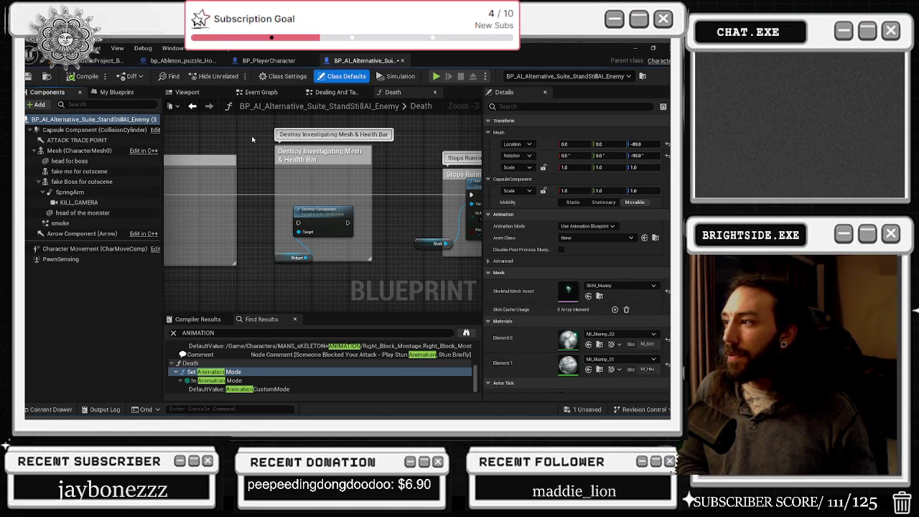
click(101, 130)
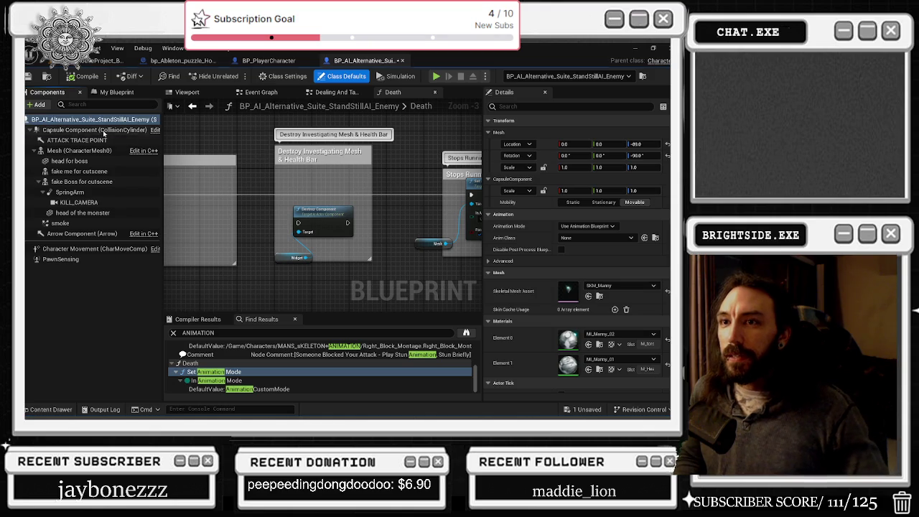
key(Down)
key(Down)
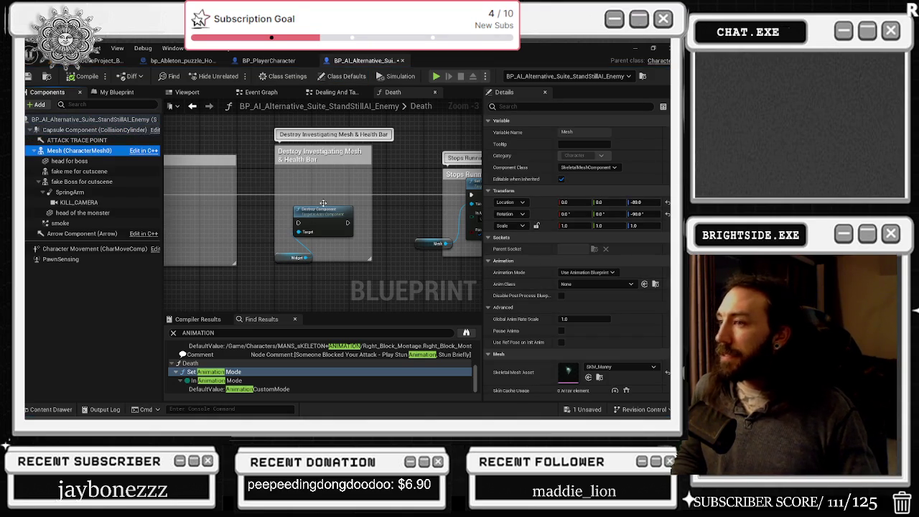
click(89, 172)
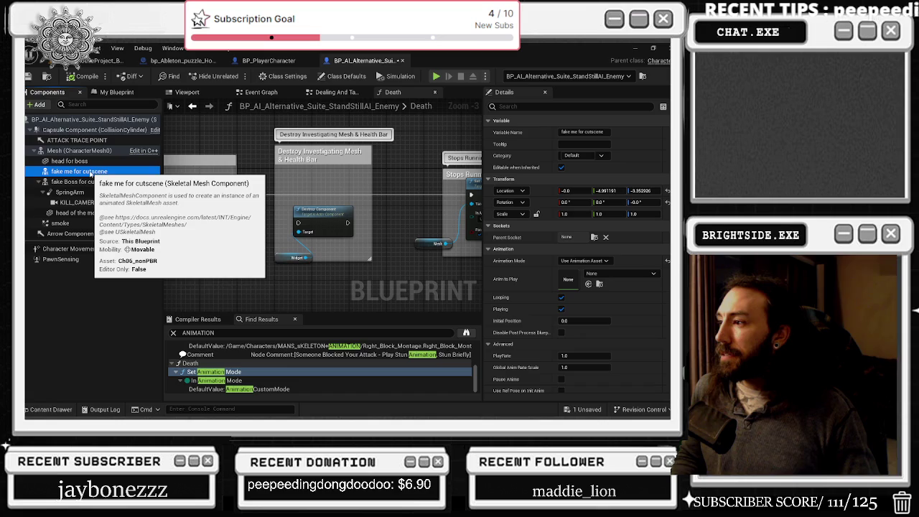
click(102, 182)
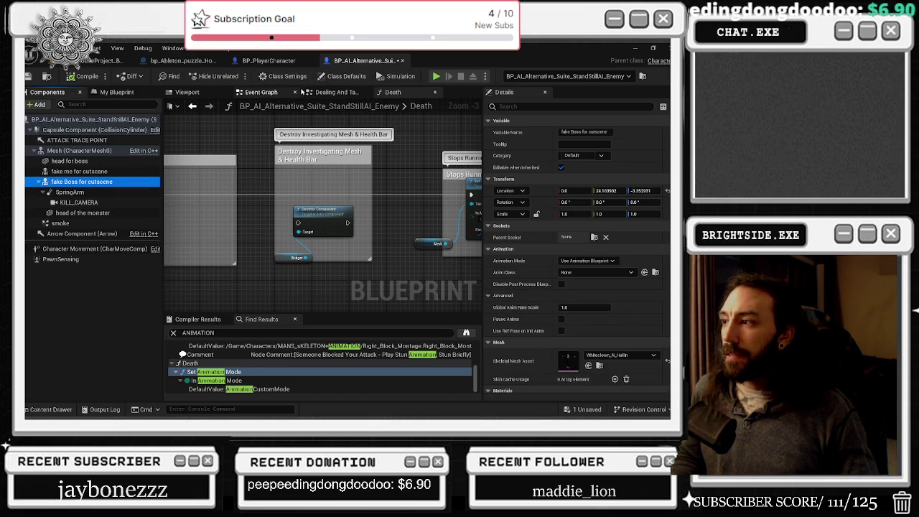
click(187, 96)
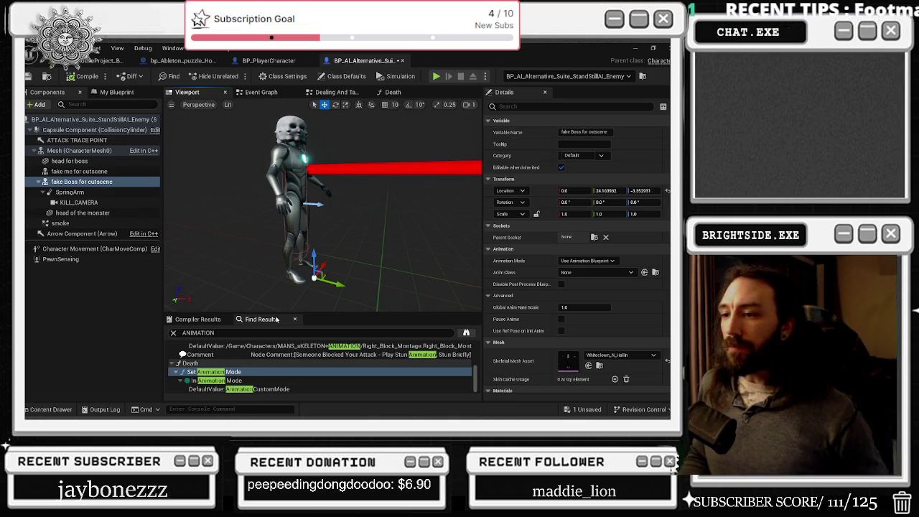
Jump to the In Animation Mode result and review the Mesh (CharacterMesh0) Details settings.
click(215, 380)
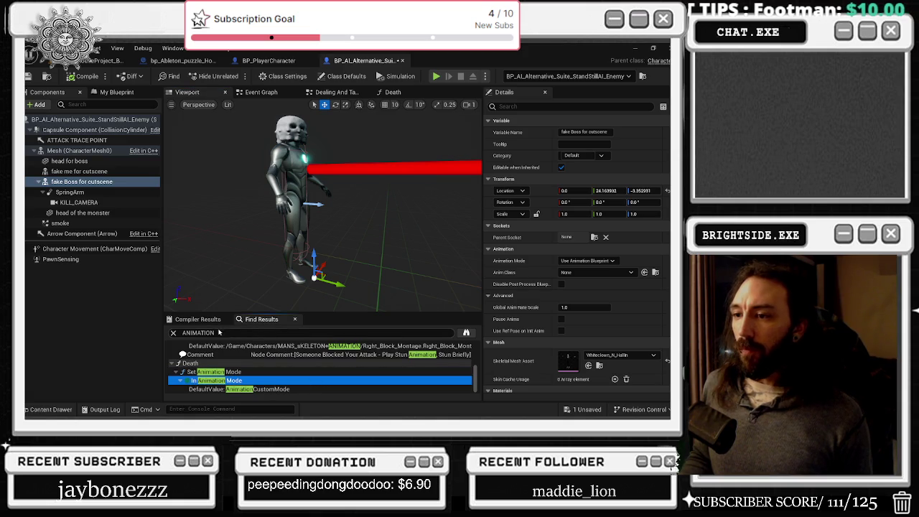
key(ctrl+f)
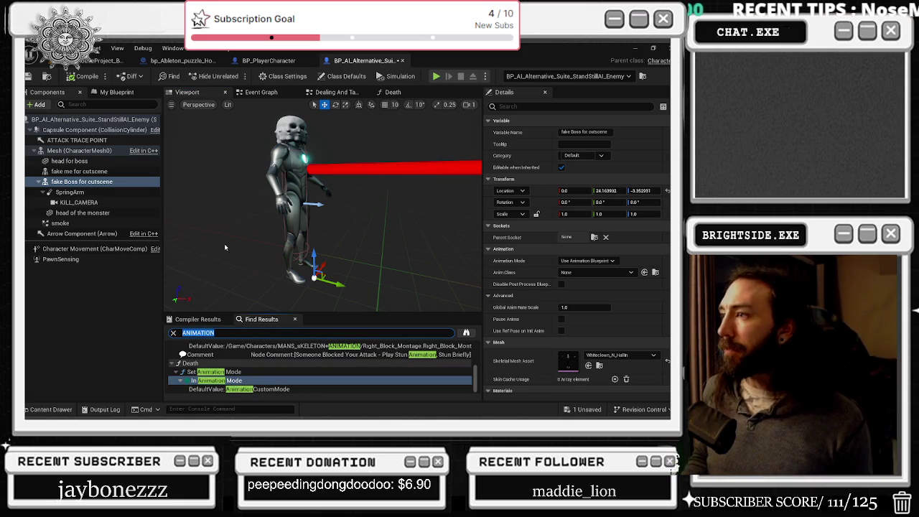
click(140, 170)
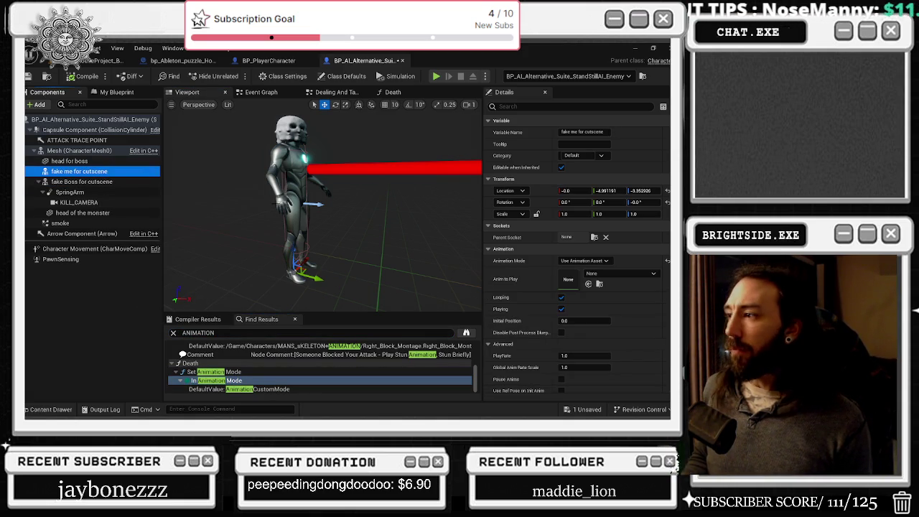
click(79, 151)
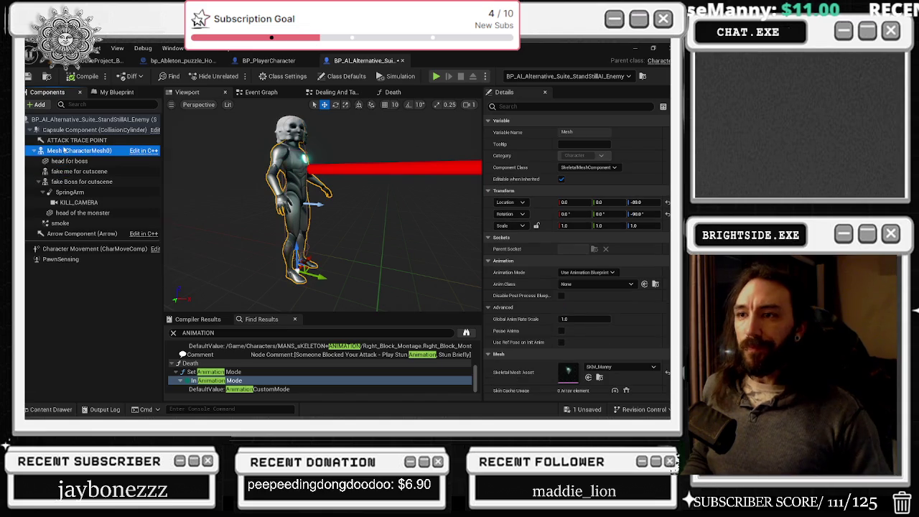
scroll(546, 287, down, 3)
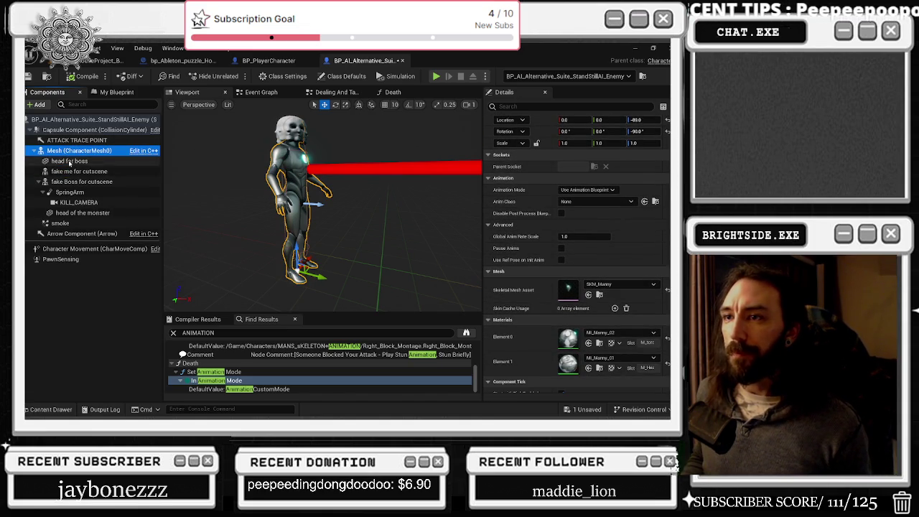
click(255, 93)
Survey the Event Graph, including the attack, damage and AI TAKING IT EASY sections.
mouse_move(252, 196)
mouse_down()
mouse_move(298, 206)
mouse_move(308, 167)
mouse_move(253, 110)
mouse_up()
mouse_move(297, 184)
mouse_down()
mouse_move(312, 176)
mouse_move(297, 175)
mouse_move(347, 153)
mouse_up()
mouse_move(371, 216)
mouse_down()
mouse_move(310, 196)
mouse_move(264, 145)
mouse_up()
scroll(385, 216, down, 6)
drag(385, 216, 214, 220)
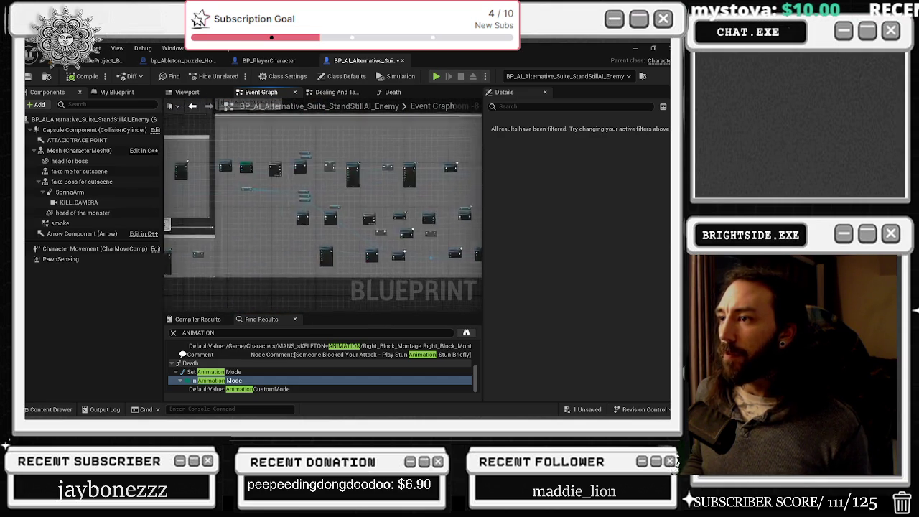
scroll(468, 206, up, 2)
mouse_move(349, 214)
mouse_down()
mouse_move(402, 275)
mouse_move(254, 239)
mouse_move(232, 276)
mouse_up()
drag(273, 228, 227, 293)
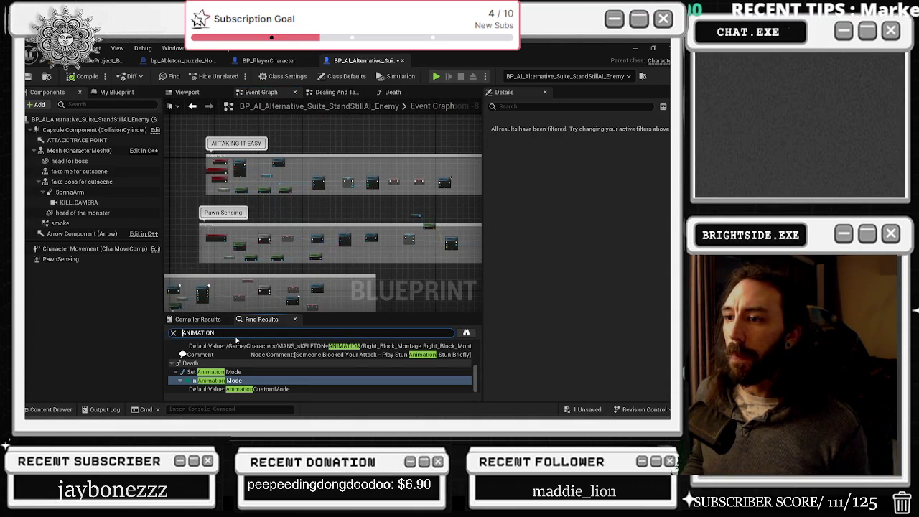
Re-run the ANIMATION search and jump to the first Play Animation node.
scroll(239, 354, up, 10)
text(A)
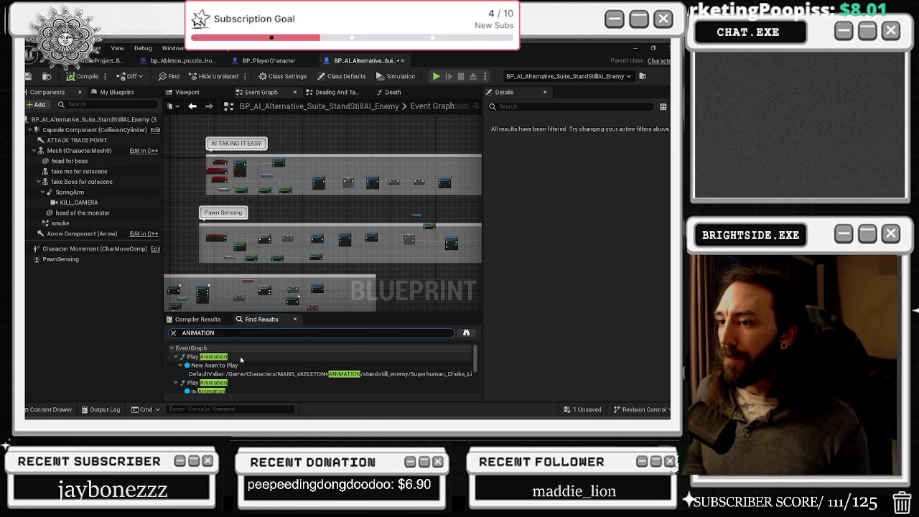
double_click(241, 357)
Jump to the second Play Animation node and inspect the Character Movement and Mesh components.
double_click(215, 382)
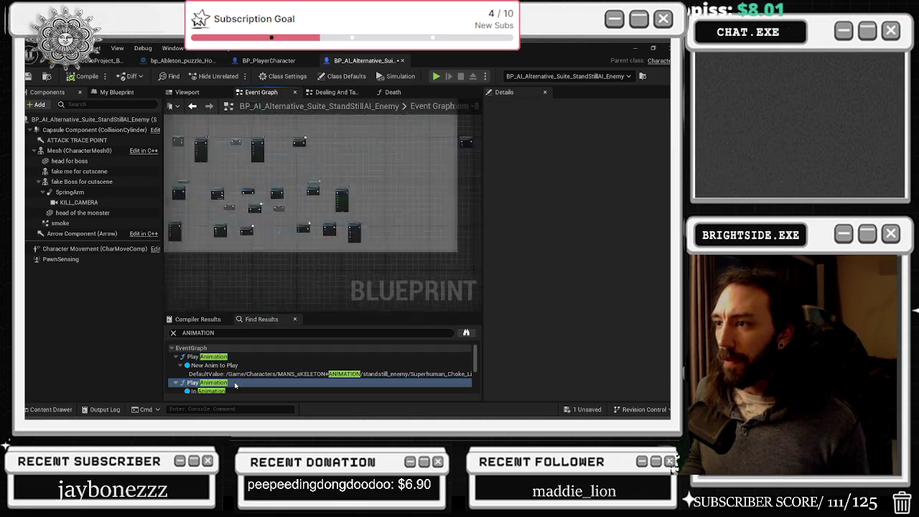
scroll(330, 158, down, 2)
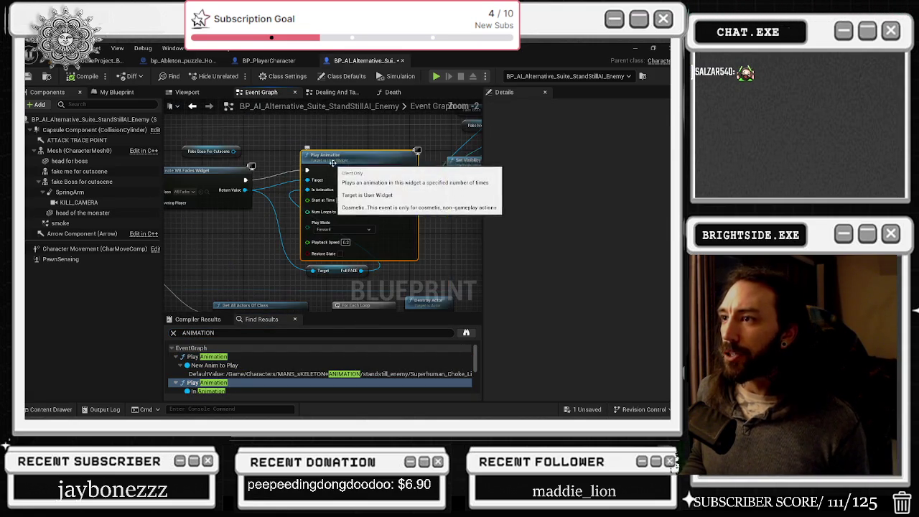
click(93, 249)
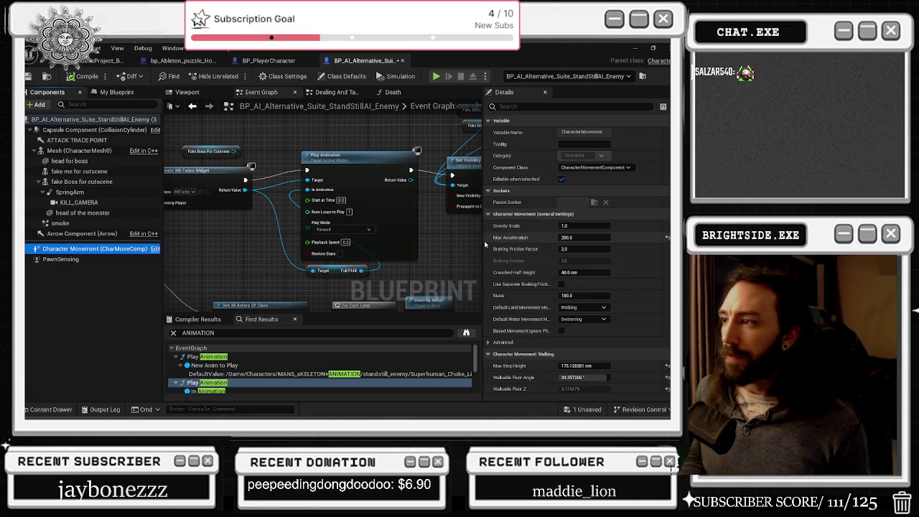
click(71, 151)
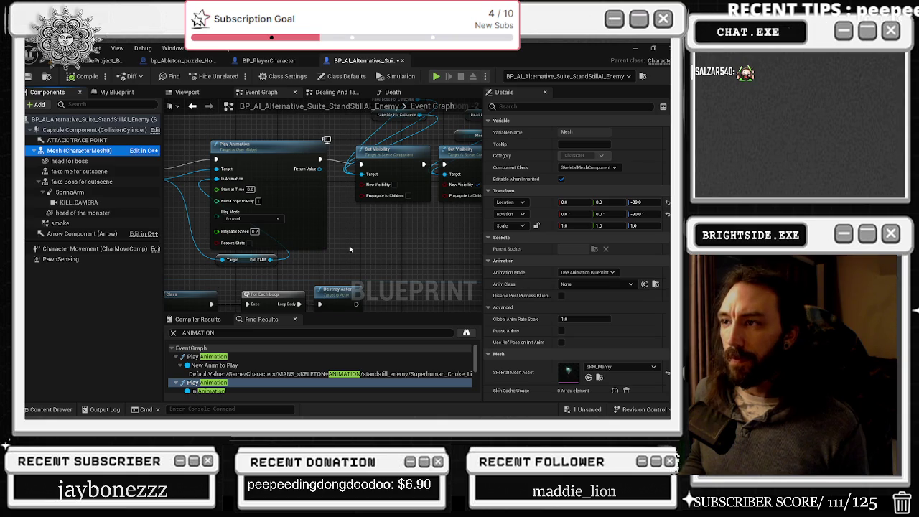
scroll(383, 259, down, 3)
click(231, 198)
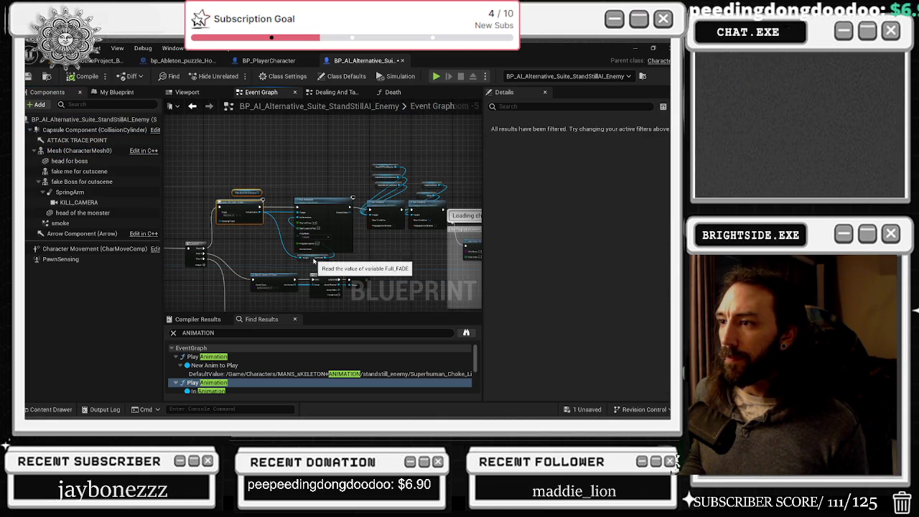
click(314, 256)
Move the Head For Boss and Mesh nodes up-left near the loading section.
mouse_move(283, 183)
mouse_down()
mouse_move(254, 194)
mouse_move(267, 184)
mouse_move(227, 165)
mouse_up()
click(273, 206)
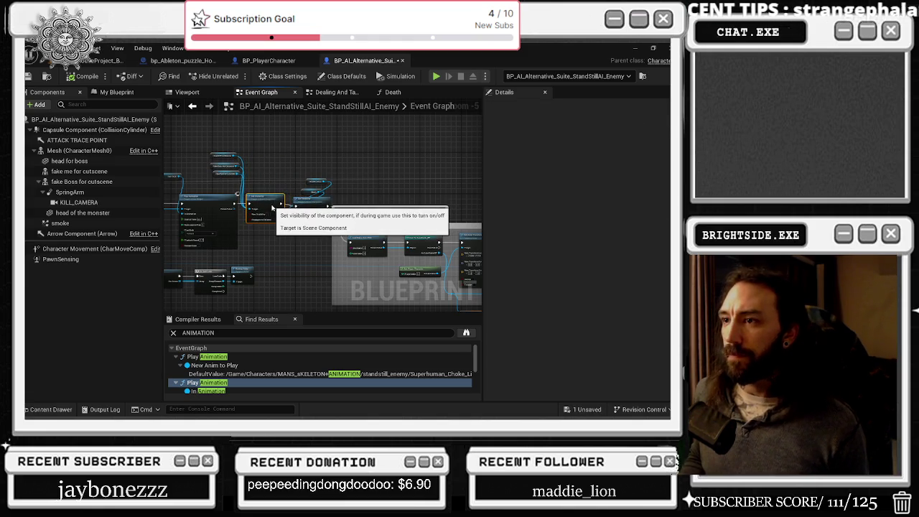
scroll(313, 198, up, 4)
mouse_move(299, 149)
mouse_down()
mouse_move(337, 184)
mouse_move(242, 157)
mouse_up()
drag(294, 200, 293, 194)
scroll(294, 194, down, 3)
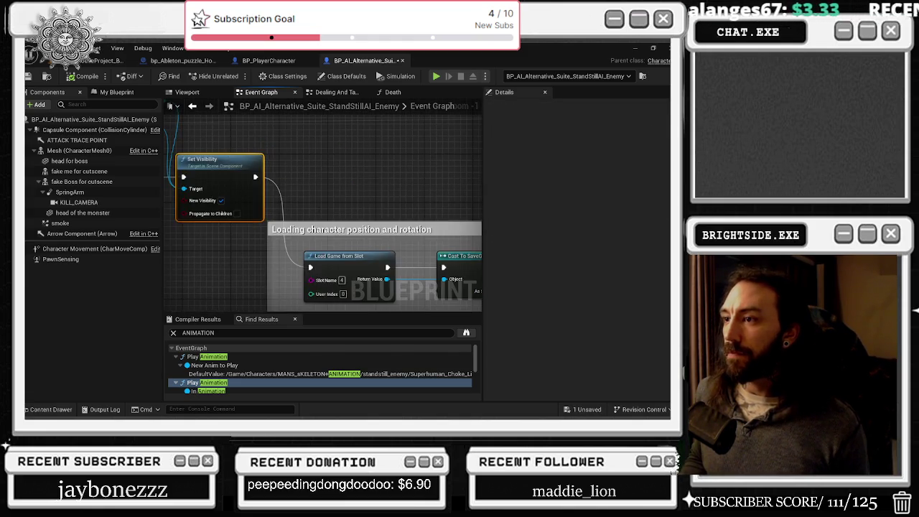
View the camera position loading section, then return to the enemy's 3D Viewport.
mouse_move(301, 194)
mouse_down()
mouse_move(247, 186)
mouse_move(163, 113)
mouse_move(336, 123)
mouse_up()
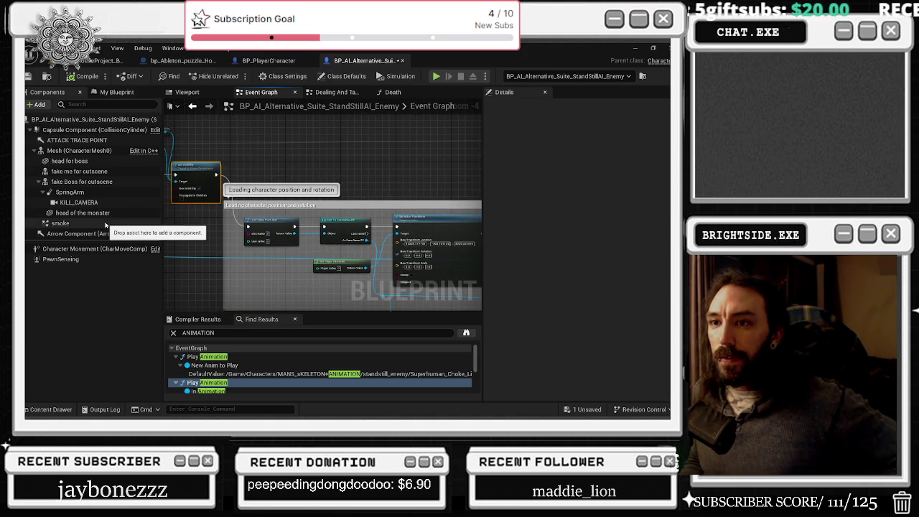
click(187, 92)
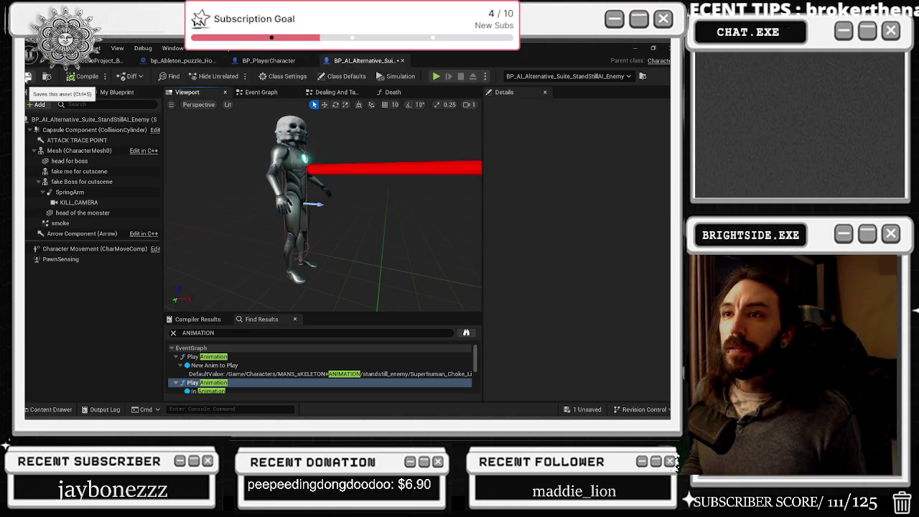
click(119, 92)
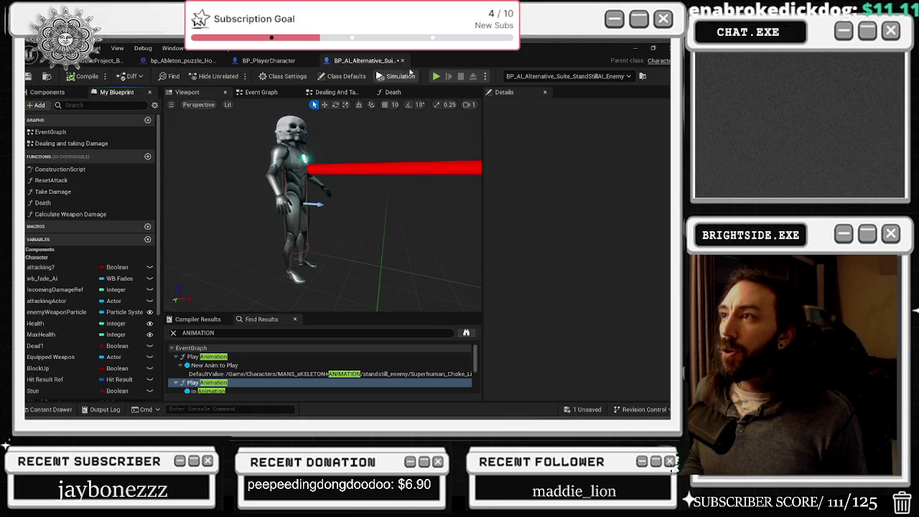
Save and close BP_AI_Alternative, then open ABP_AI_Alternative_Suite_StandStillAI_Enemy via a STANDSTILL search.
click(30, 77)
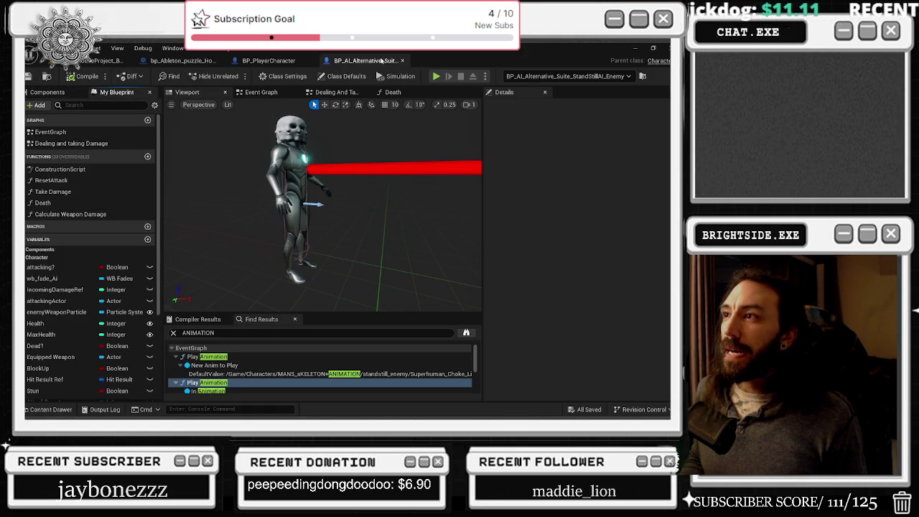
click(404, 62)
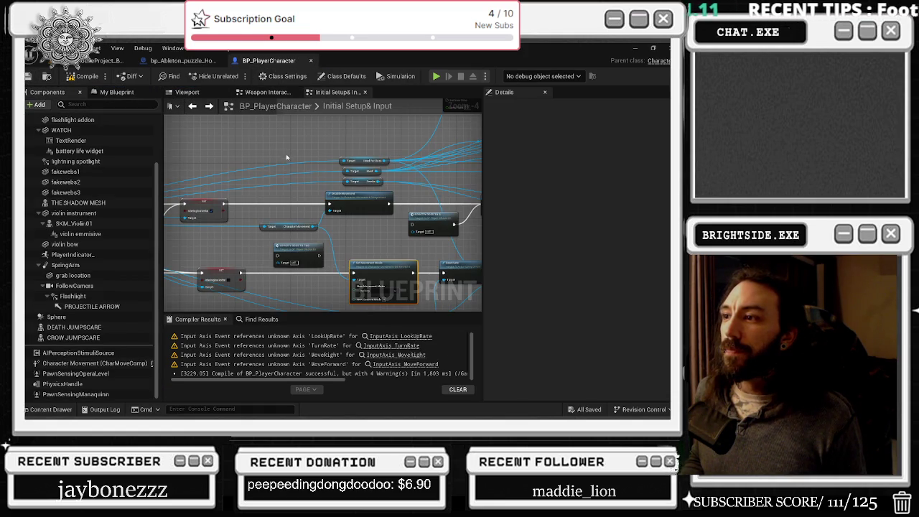
key(ctrl+space)
text(STANDSTILL)
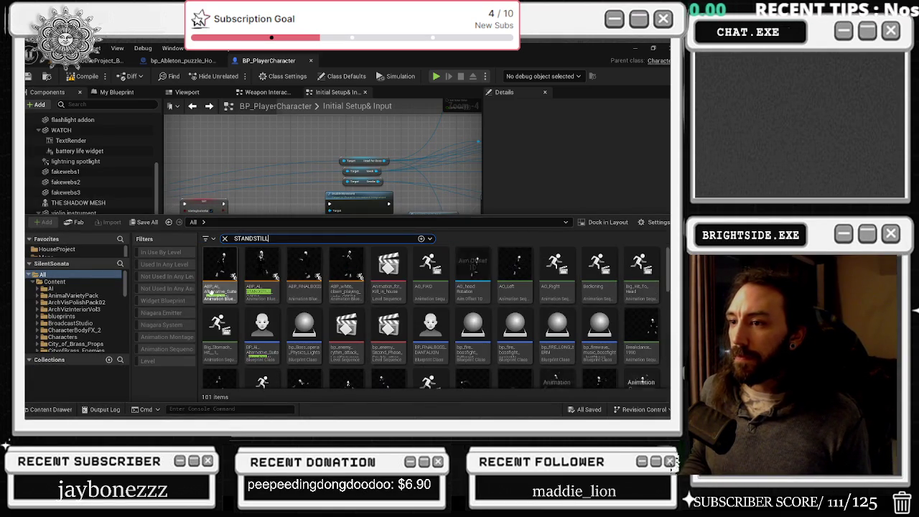
mouse_move(214, 289)
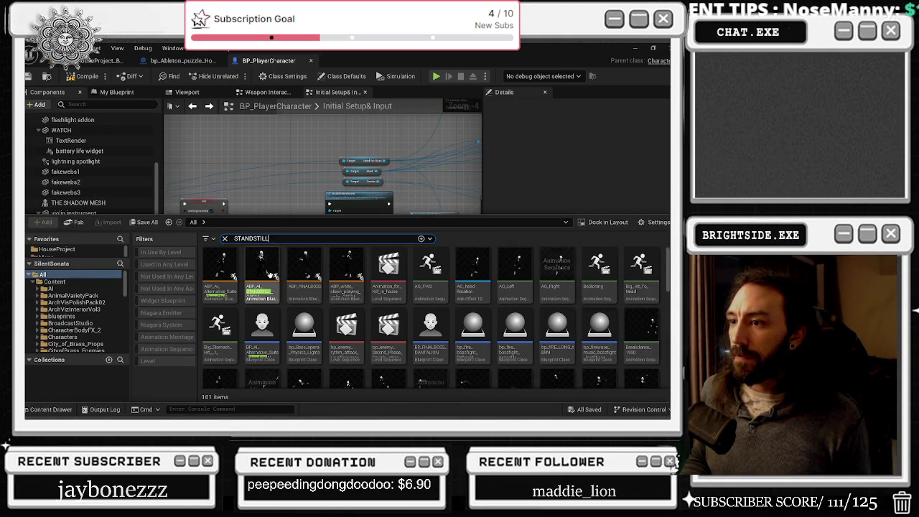
mouse_move(269, 275)
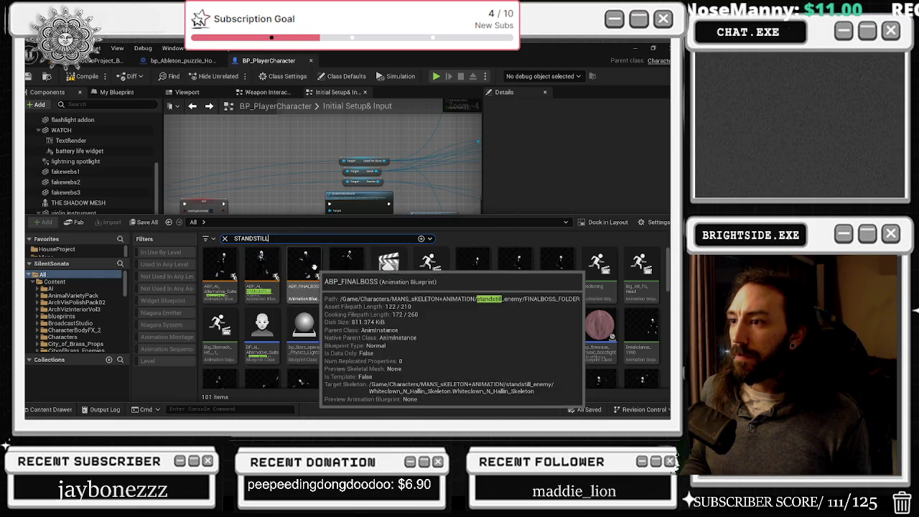
double_click(228, 268)
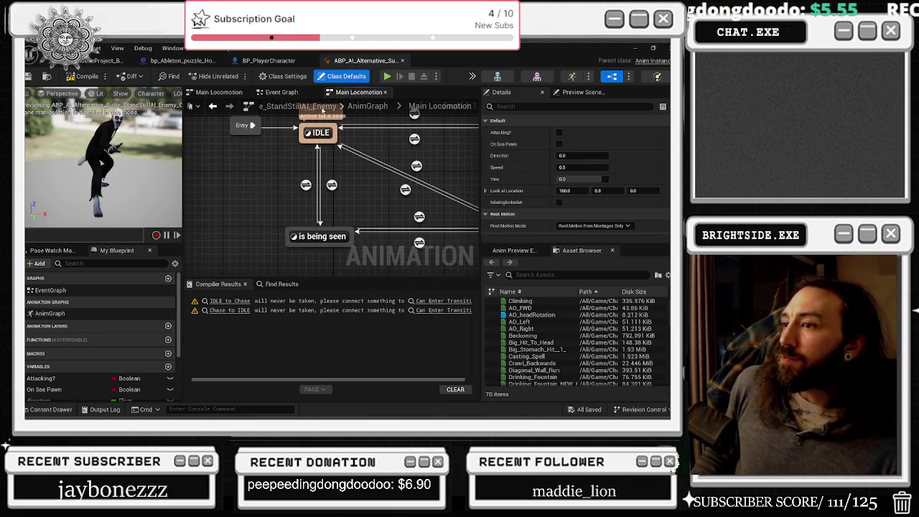
Check the two levels referencing the StandStill animation blueprint, then open the 'is being seen' state graph.
click(47, 409)
right_click(264, 308)
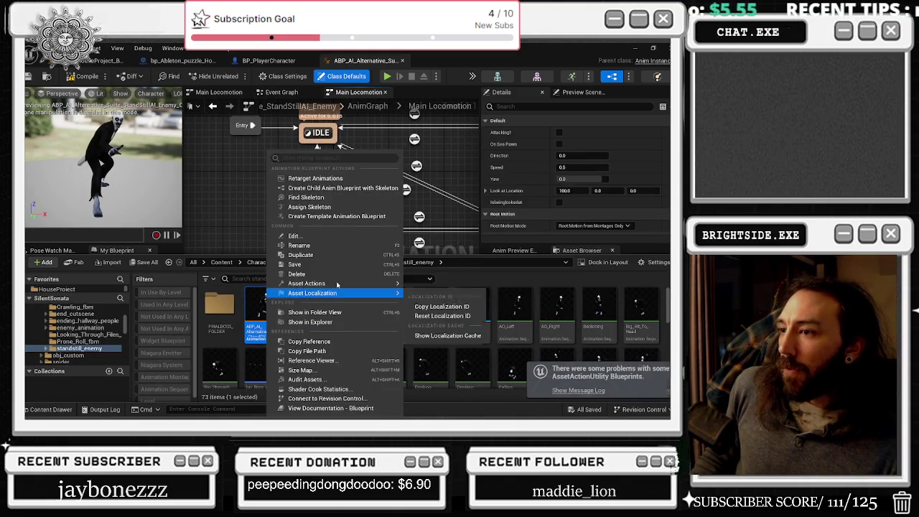
click(327, 366)
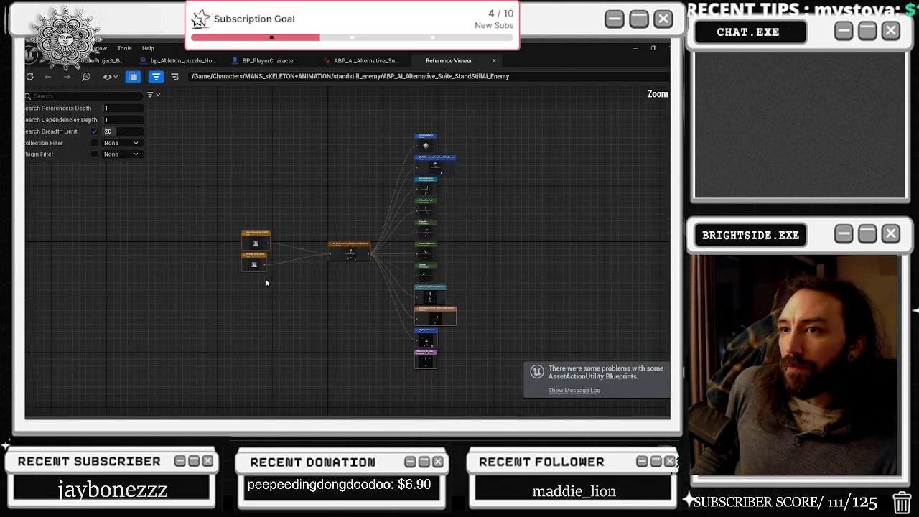
scroll(302, 259, up, 5)
drag(338, 271, 340, 308)
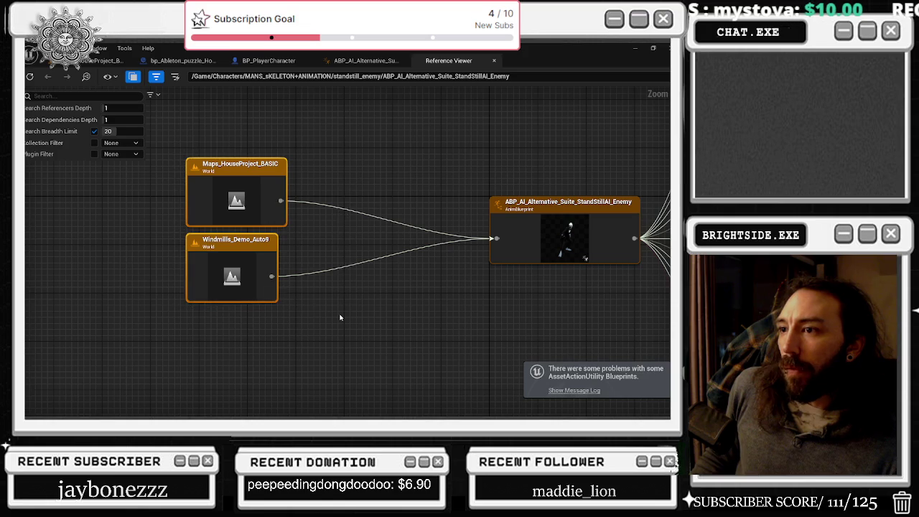
drag(383, 206, 305, 209)
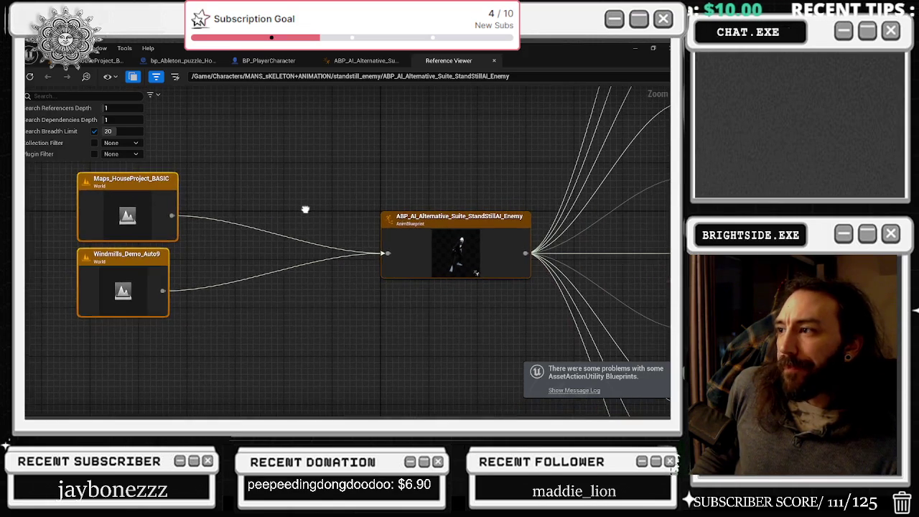
scroll(318, 214, down, 2)
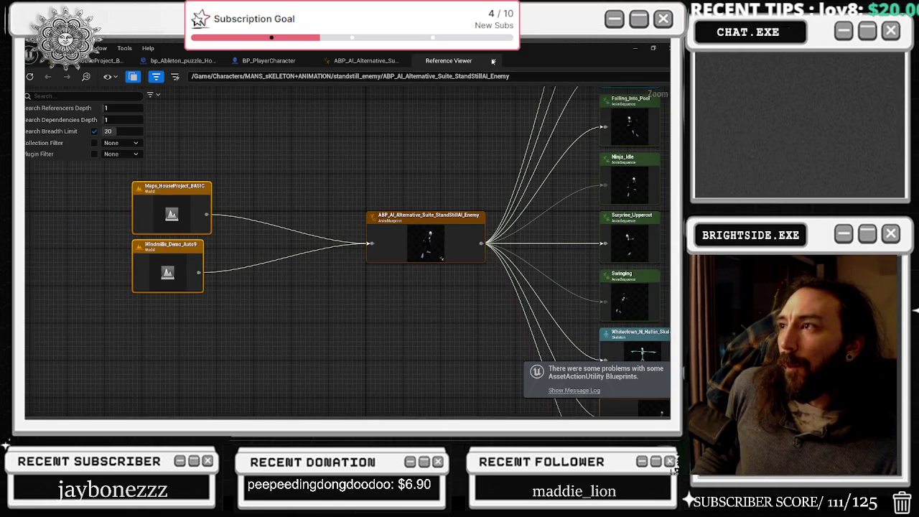
click(493, 61)
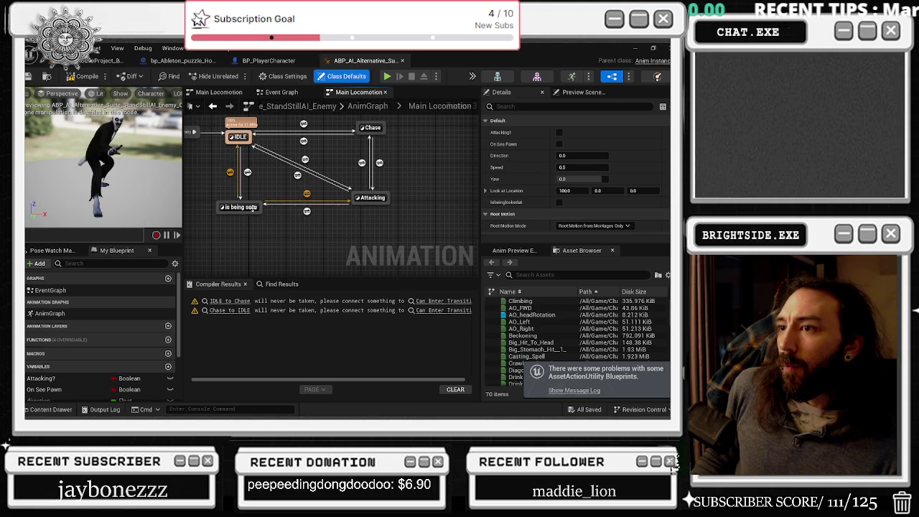
double_click(254, 209)
Move the Layered blend per bone node aside and add a Big_Hit_To_Head player feeding the output pose.
mouse_move(352, 178)
mouse_down()
mouse_move(298, 187)
mouse_move(325, 139)
mouse_up()
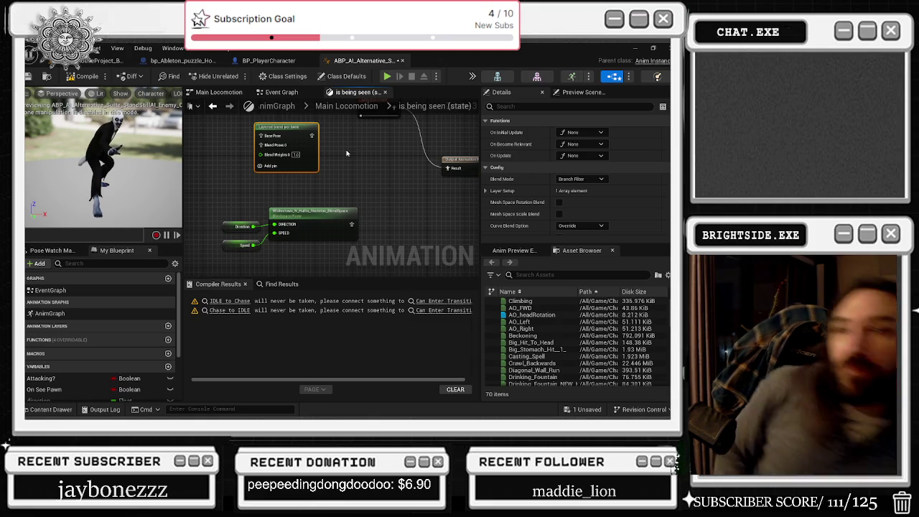
click(304, 233)
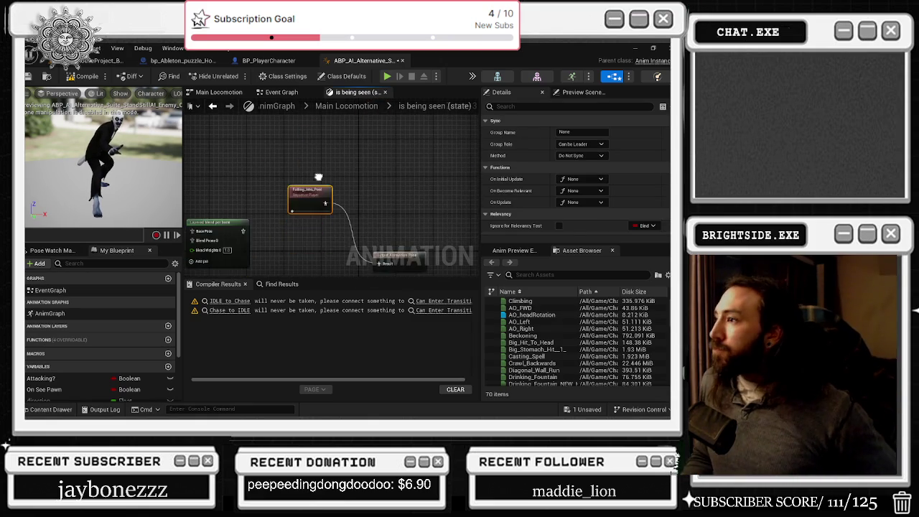
drag(318, 177, 380, 147)
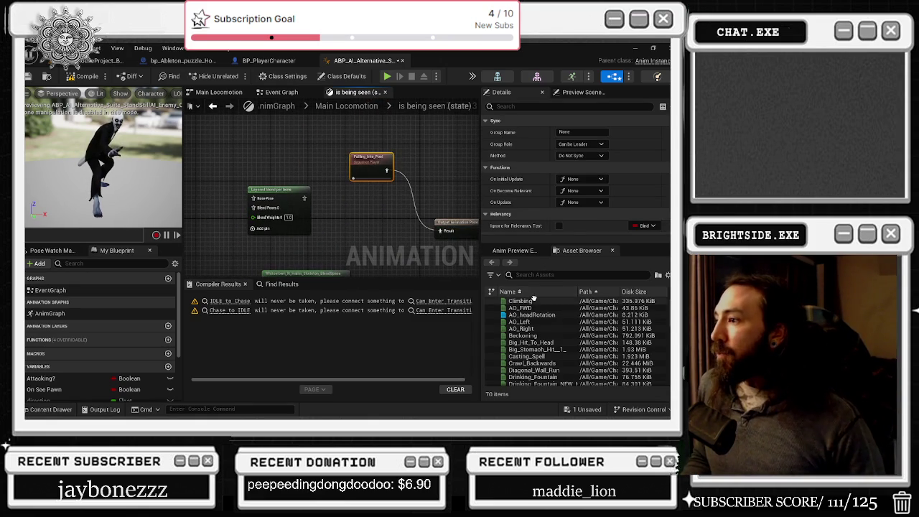
mouse_move(547, 301)
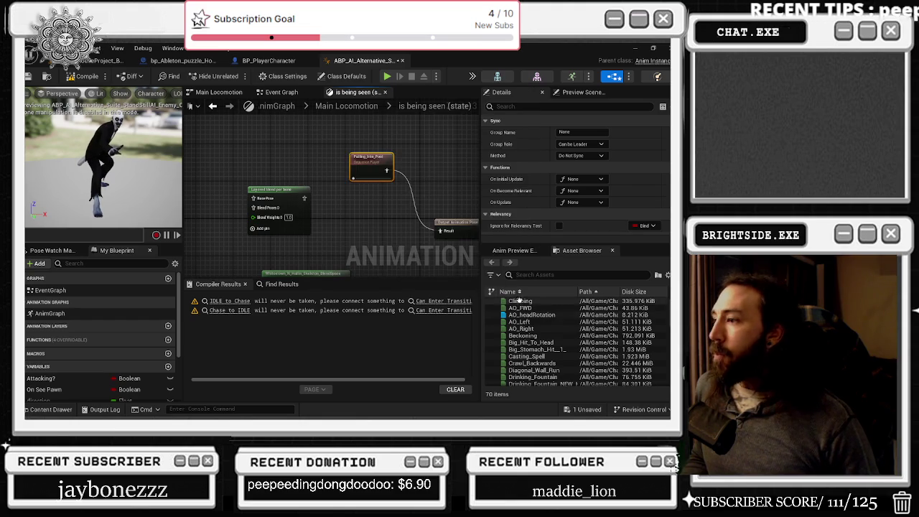
scroll(536, 301, down, 1)
mouse_move(536, 324)
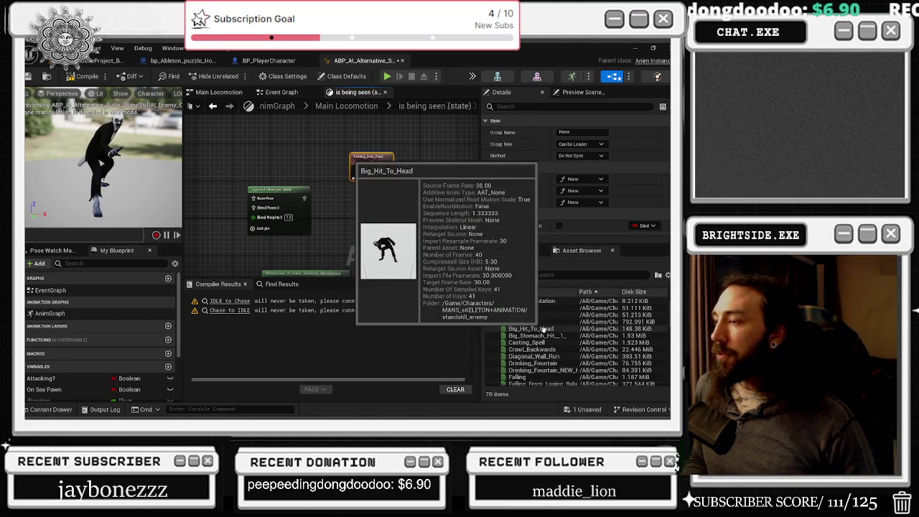
mouse_move(543, 330)
mouse_down()
mouse_move(357, 206)
mouse_move(440, 231)
mouse_up()
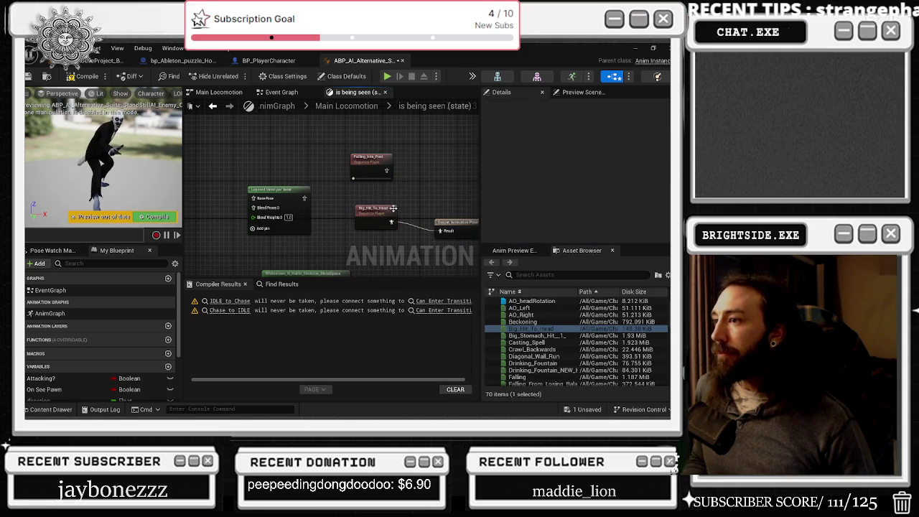
drag(394, 209, 393, 218)
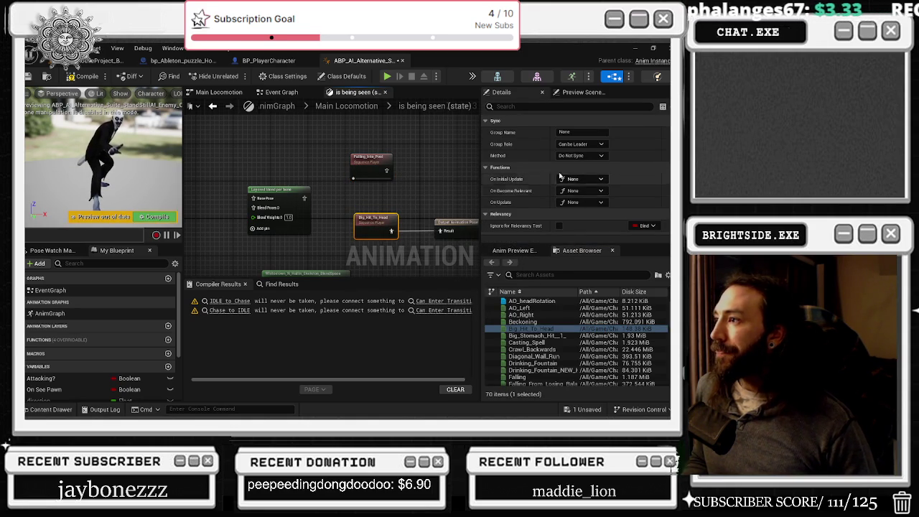
Add a Praying sequence player from the Asset Browser to the state graph.
scroll(562, 181, down, 3)
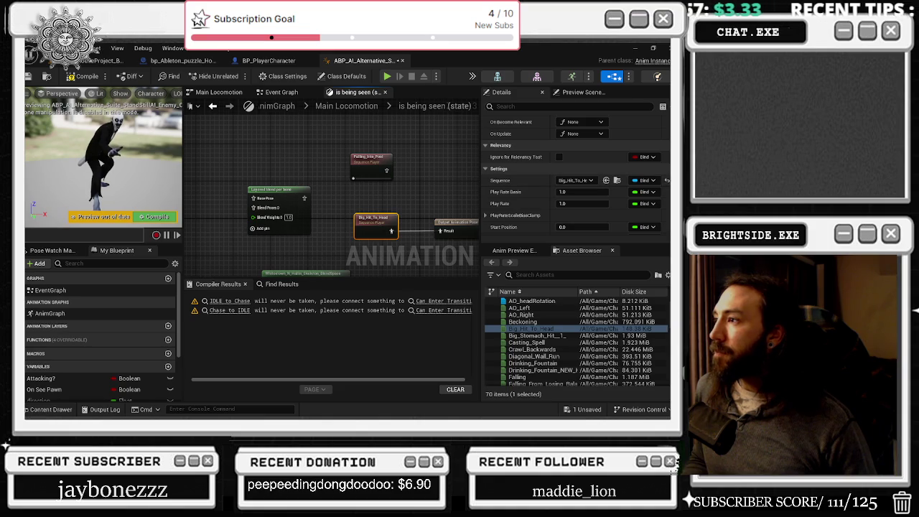
scroll(575, 214, down, 3)
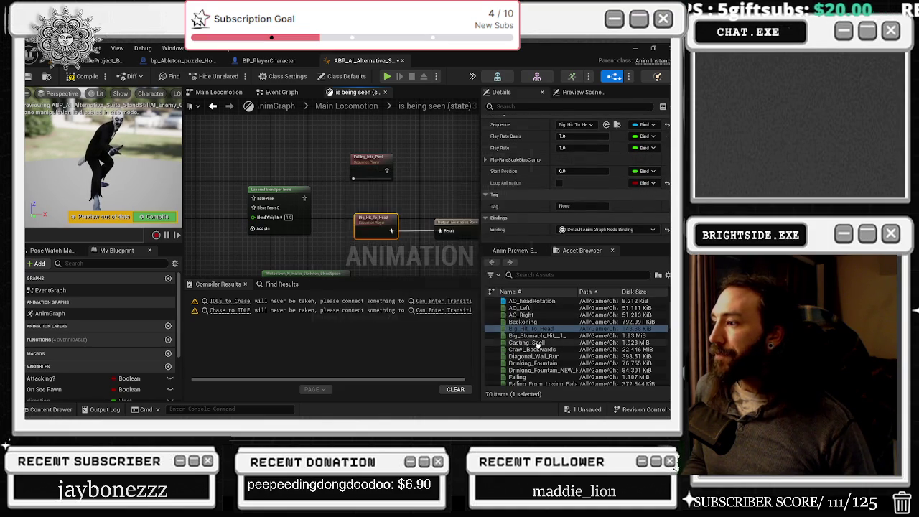
mouse_move(537, 346)
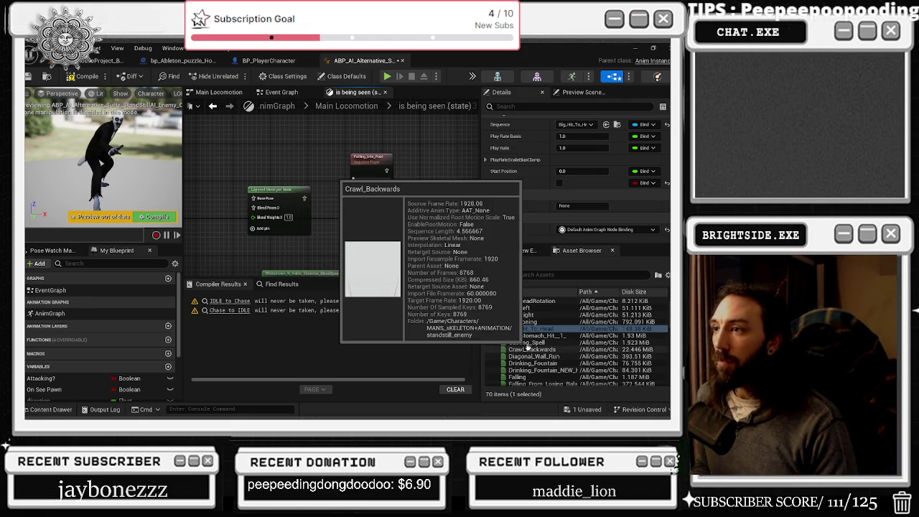
scroll(554, 359, down, 1)
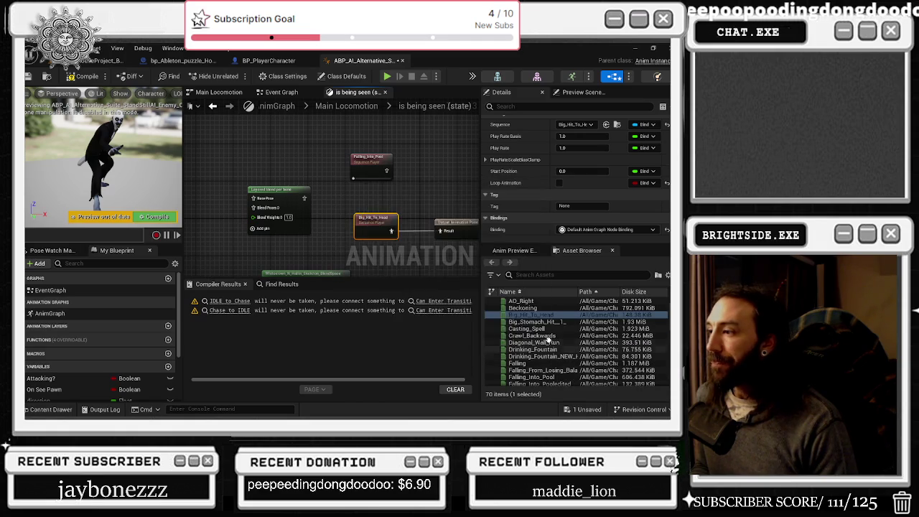
scroll(556, 357, down, 1)
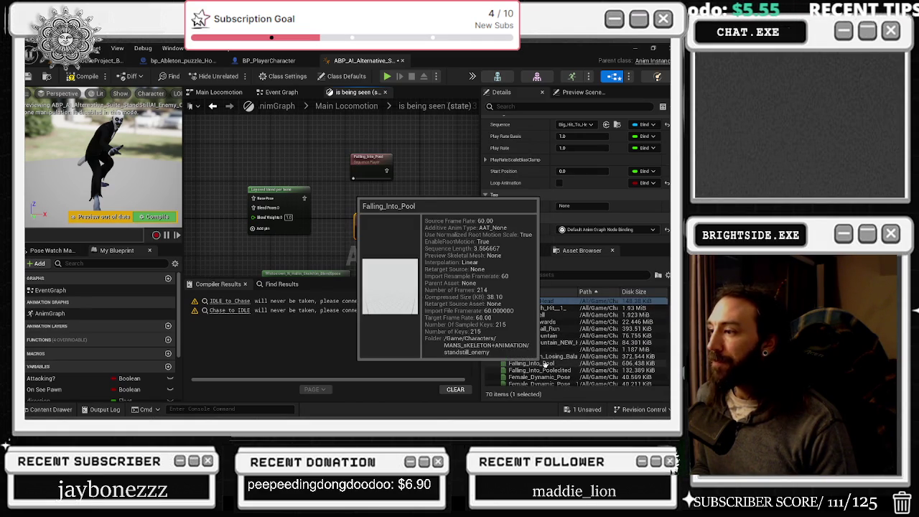
scroll(543, 355, down, 2)
mouse_move(546, 365)
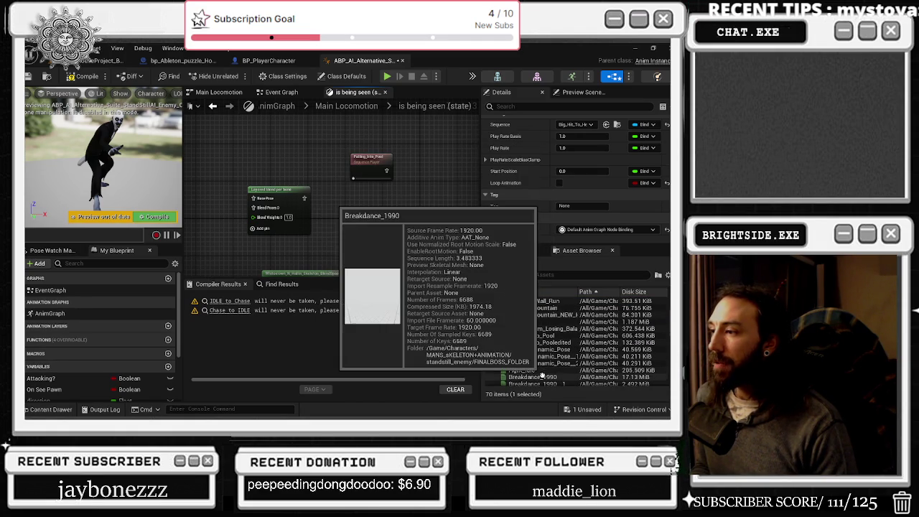
scroll(540, 359, down, 4)
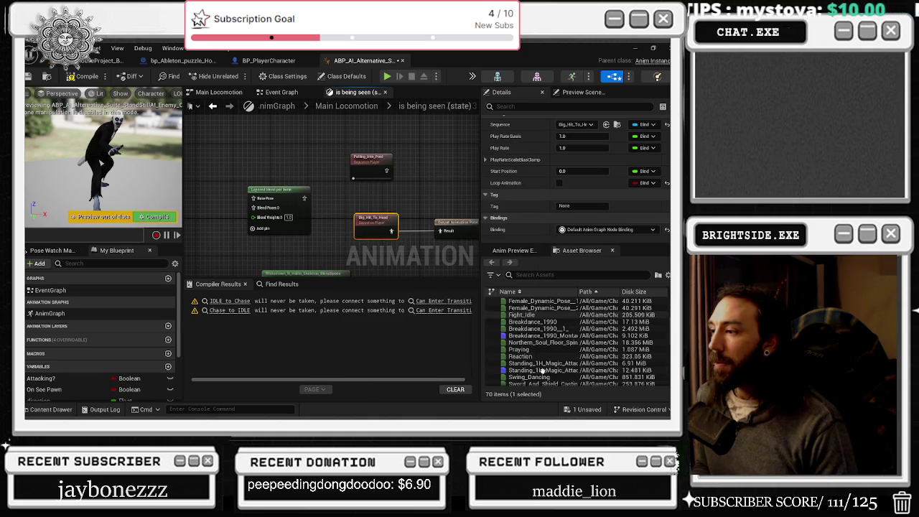
mouse_move(544, 323)
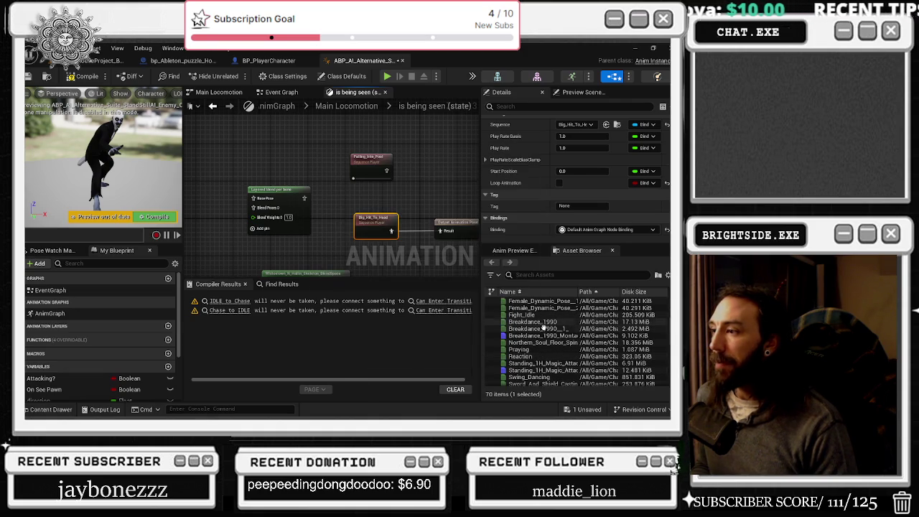
click(550, 343)
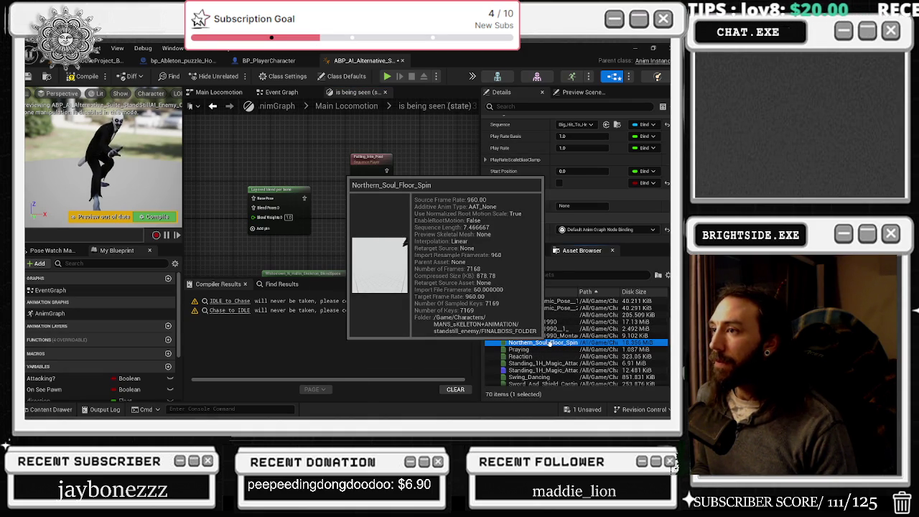
mouse_move(544, 350)
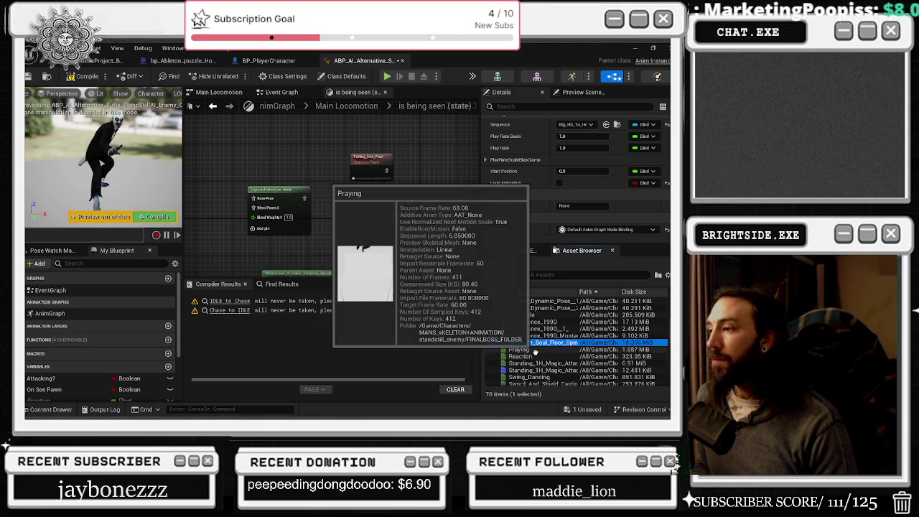
mouse_move(535, 352)
mouse_down()
mouse_move(349, 254)
mouse_move(381, 201)
mouse_up()
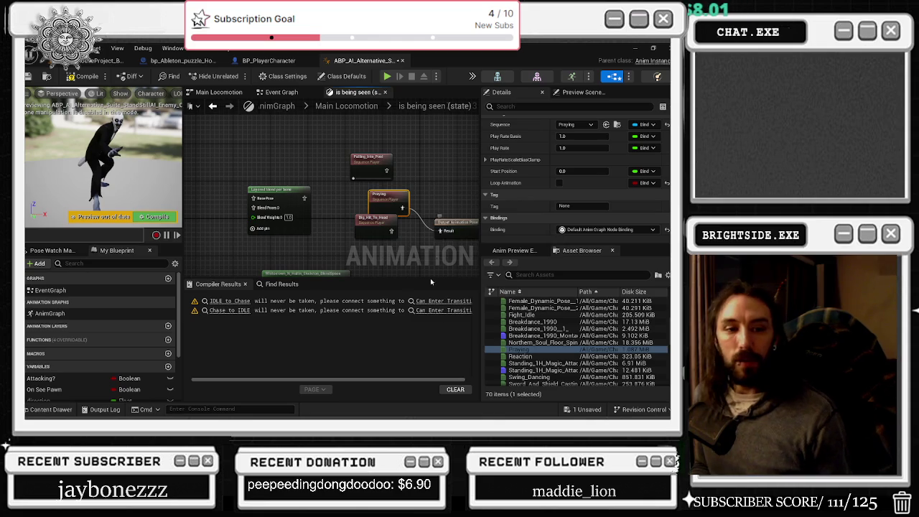
key(alt+Tab)
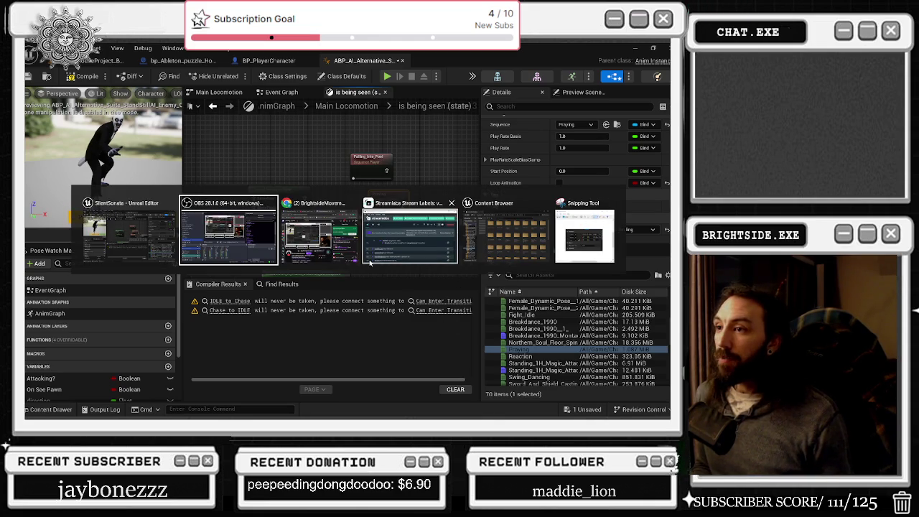
click(305, 244)
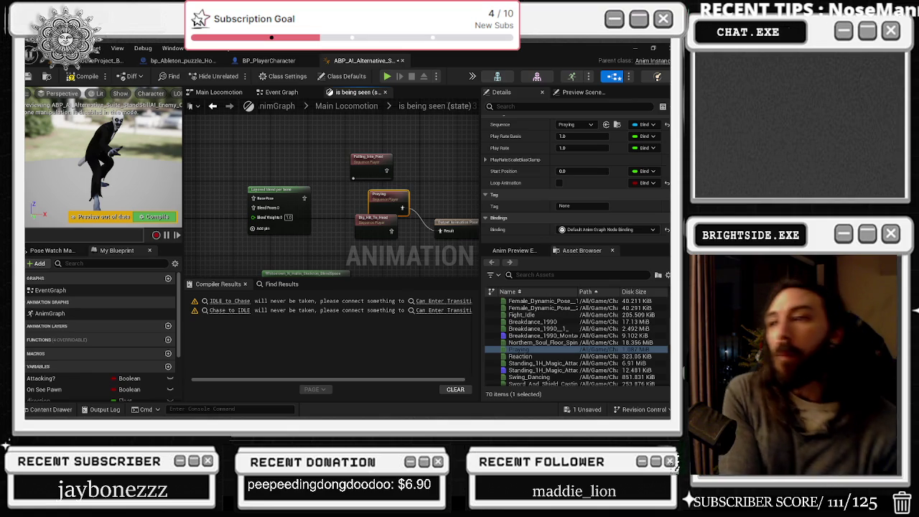
Move the Praying and Output Animation Pose nodes up-right together and select the Praying node.
mouse_move(419, 201)
mouse_down()
mouse_move(332, 190)
mouse_move(343, 155)
mouse_up()
click(380, 210)
drag(381, 210, 404, 168)
scroll(403, 168, up, 2)
click(319, 172)
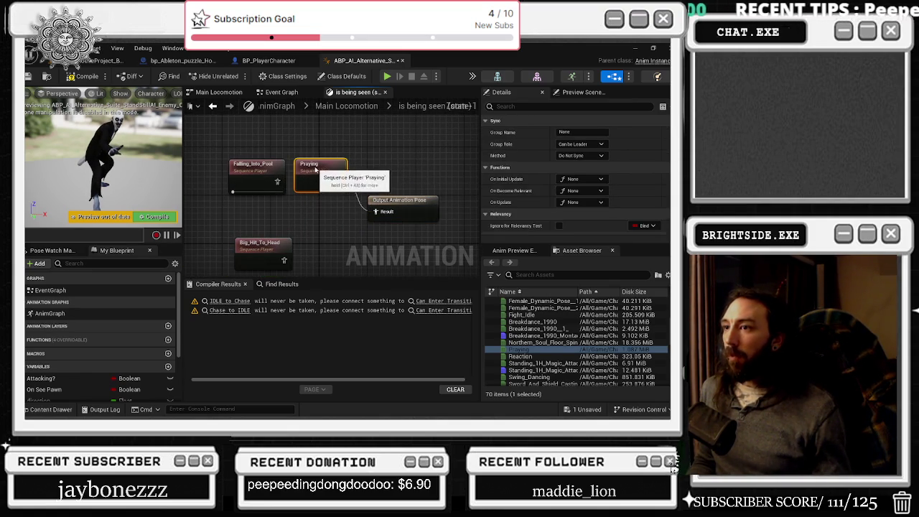
Select the Reaction animation and browse the Asset Browser's animations, then return to Main Locomotion.
click(535, 357)
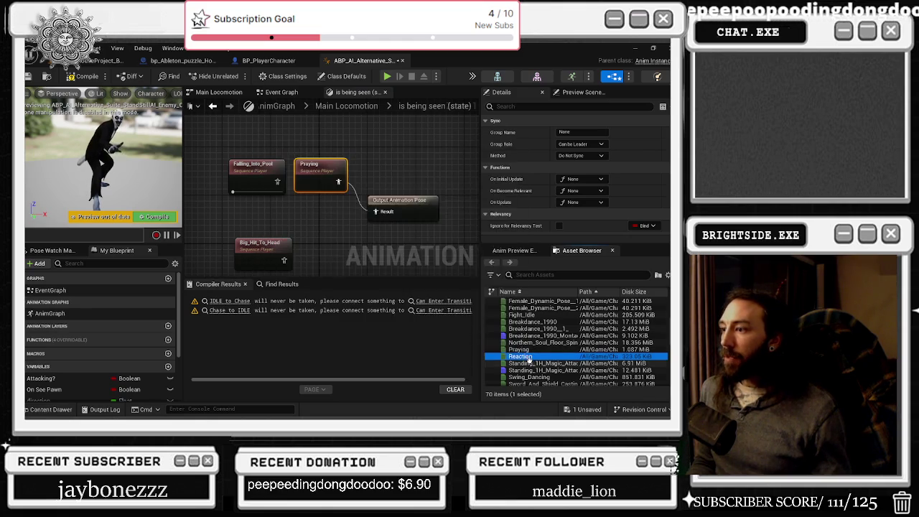
mouse_move(528, 356)
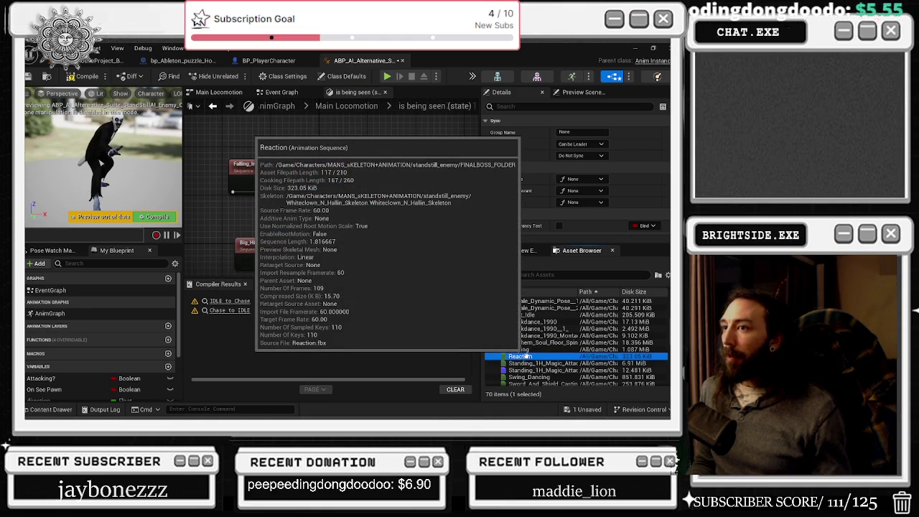
scroll(527, 356, down, 3)
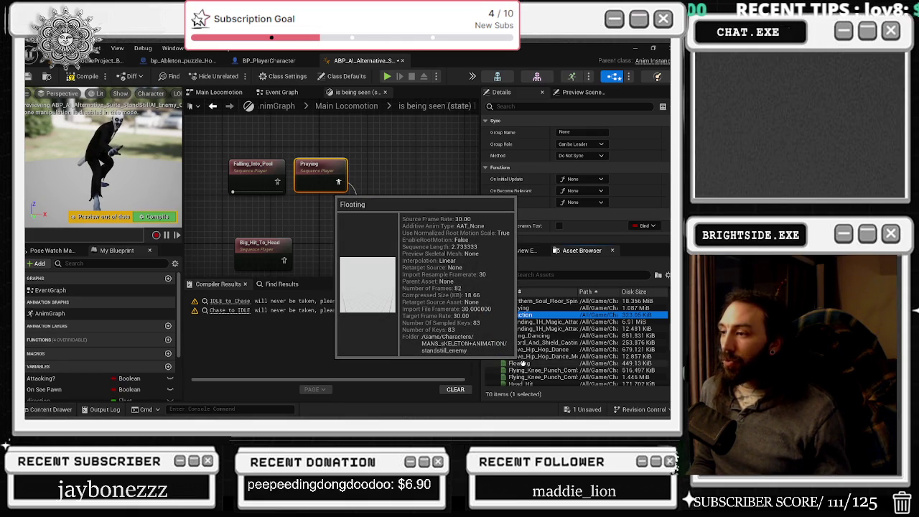
scroll(525, 364, down, 4)
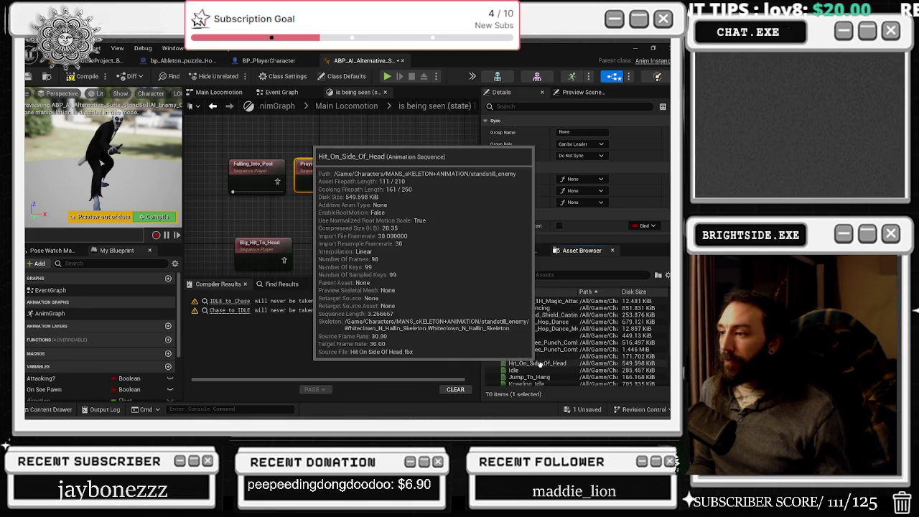
scroll(540, 311, up, 1)
scroll(542, 310, up, 2)
scroll(542, 355, down, 5)
scroll(541, 356, down, 8)
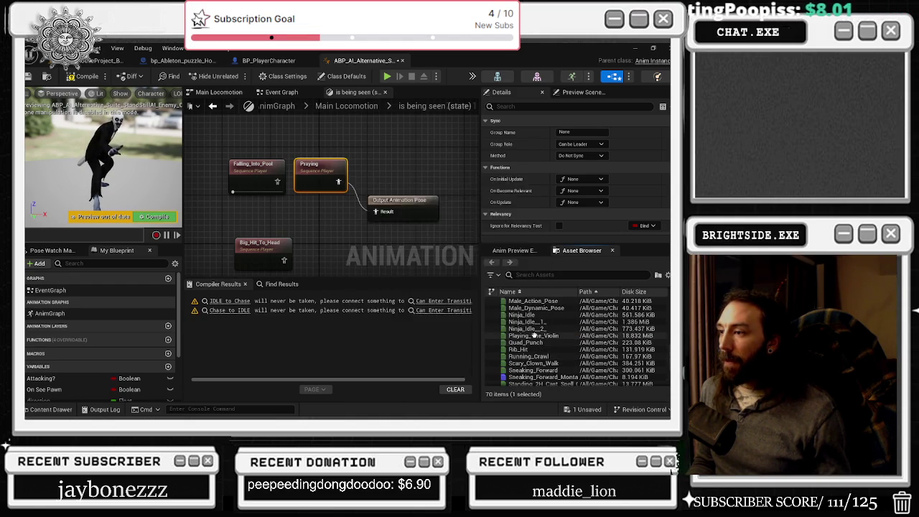
scroll(535, 338, down, 8)
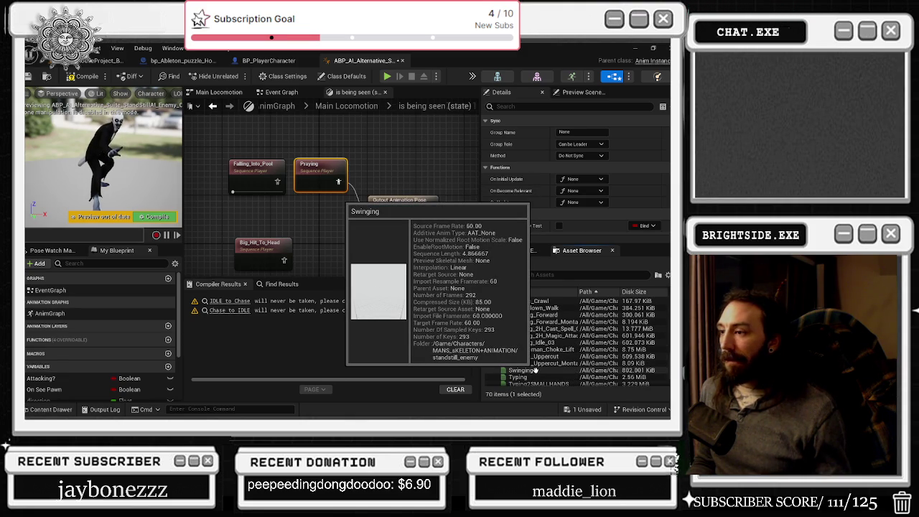
scroll(533, 375, down, 5)
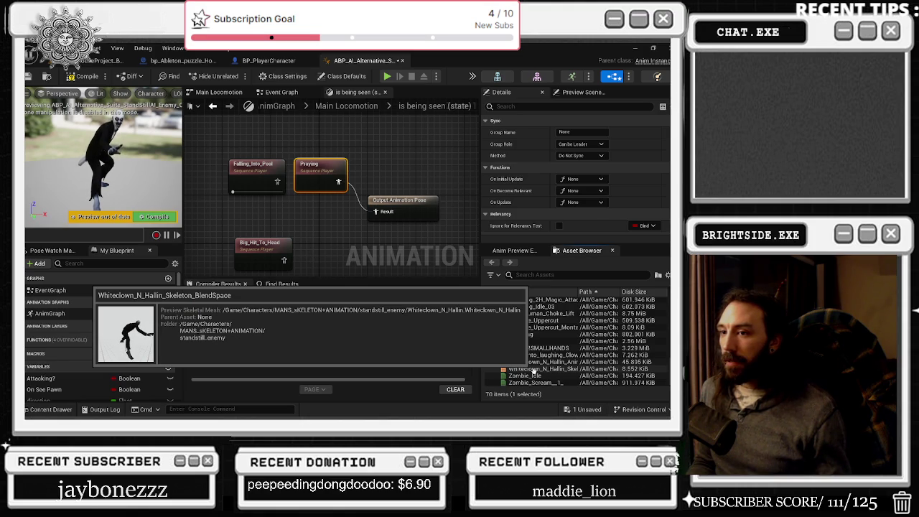
mouse_move(532, 377)
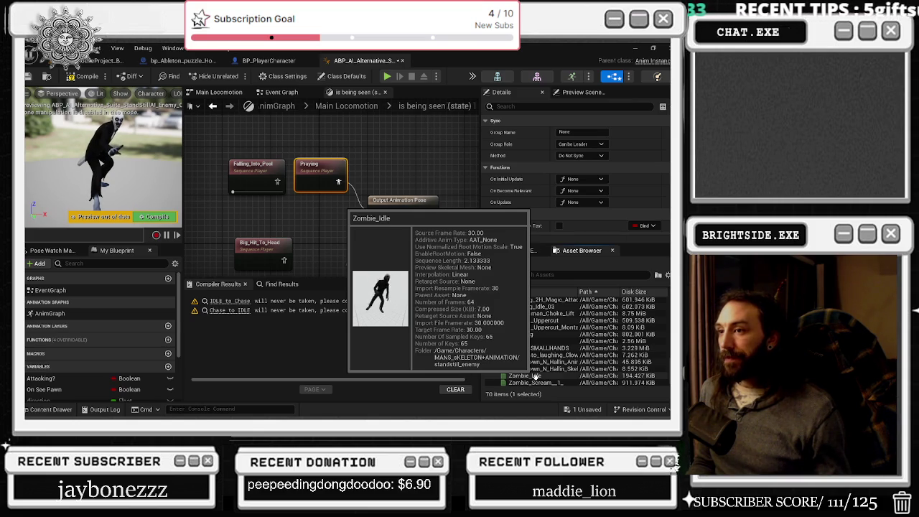
click(213, 106)
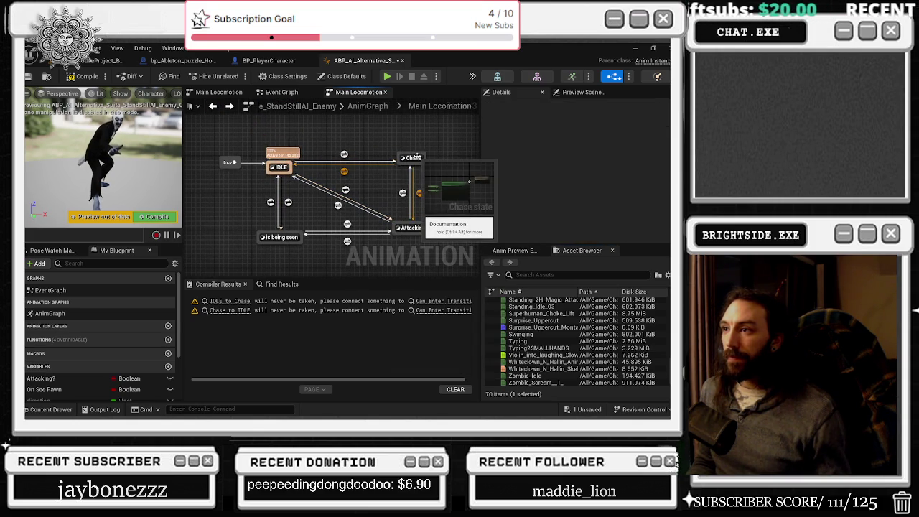
Open the Chase state graph, shift its blendspace nodes up-left, and go back.
double_click(417, 158)
drag(227, 161, 366, 233)
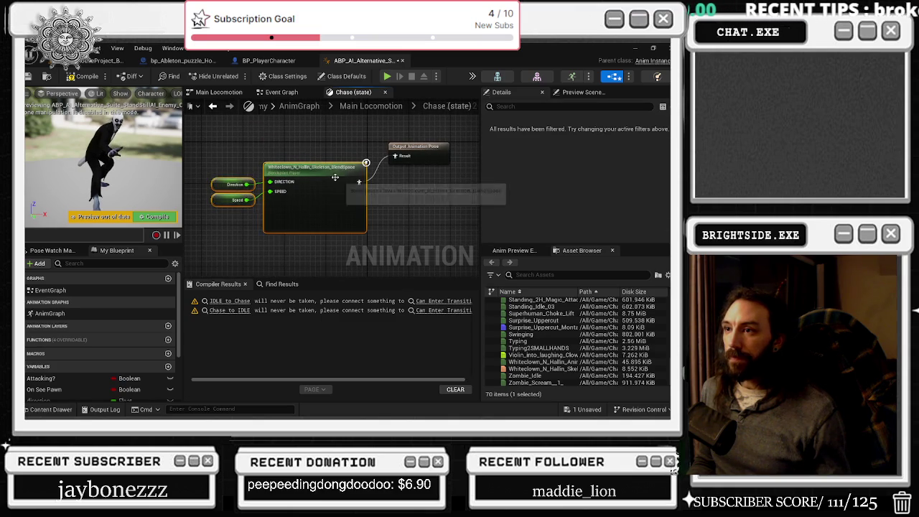
drag(335, 180, 324, 155)
click(212, 107)
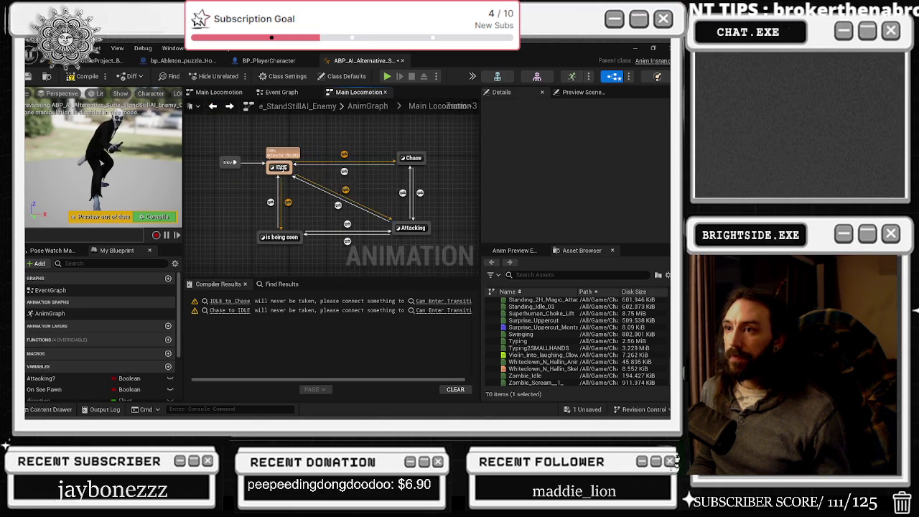
Inspect the IDLE state's animation graph and its nodes.
double_click(281, 168)
scroll(275, 198, up, 2)
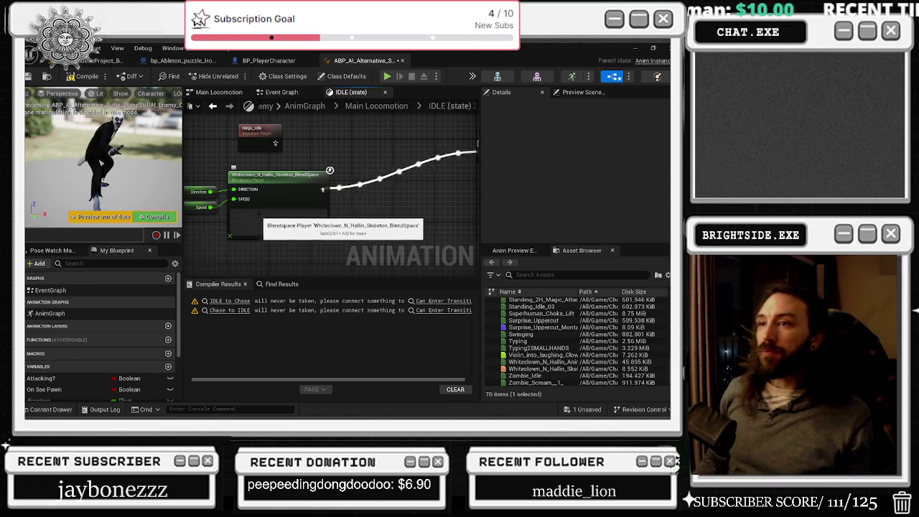
scroll(239, 181, down, 5)
drag(279, 225, 280, 215)
scroll(312, 187, down, 2)
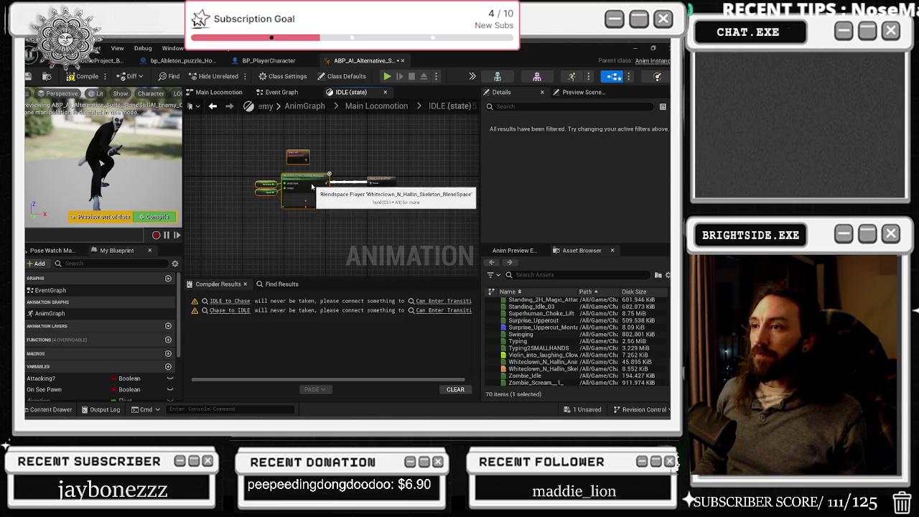
click(349, 170)
Compile the enemy animation blueprint and switch over to the player character blueprint.
click(81, 79)
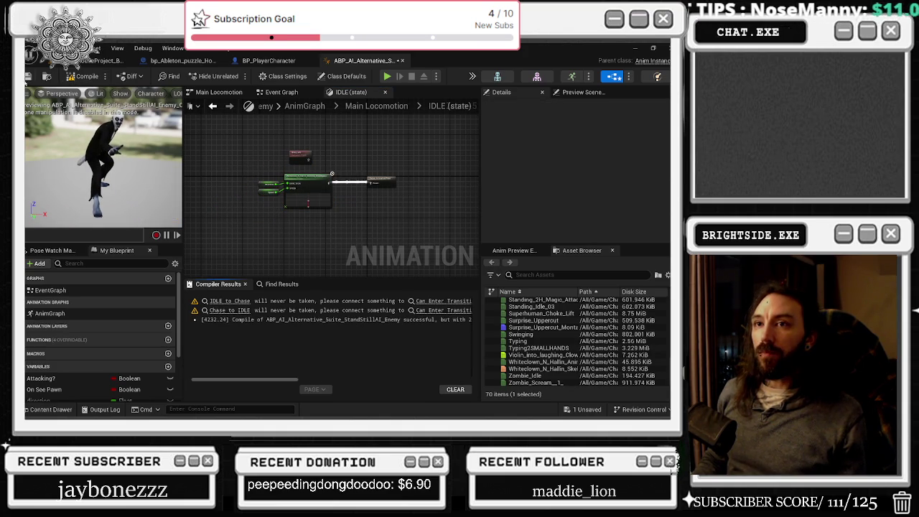
click(285, 62)
click(181, 60)
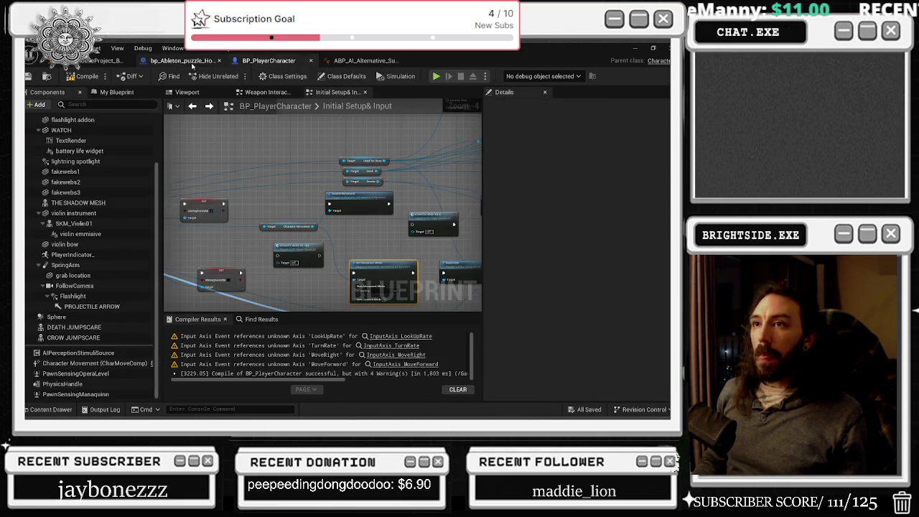
Save the level map and open the standstill enemy's blueprint with Ctrl+E.
click(96, 60)
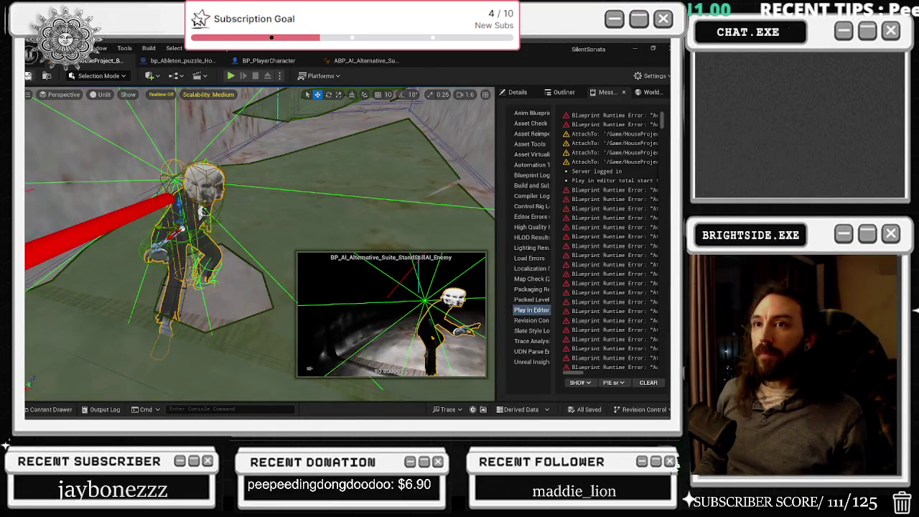
click(28, 76)
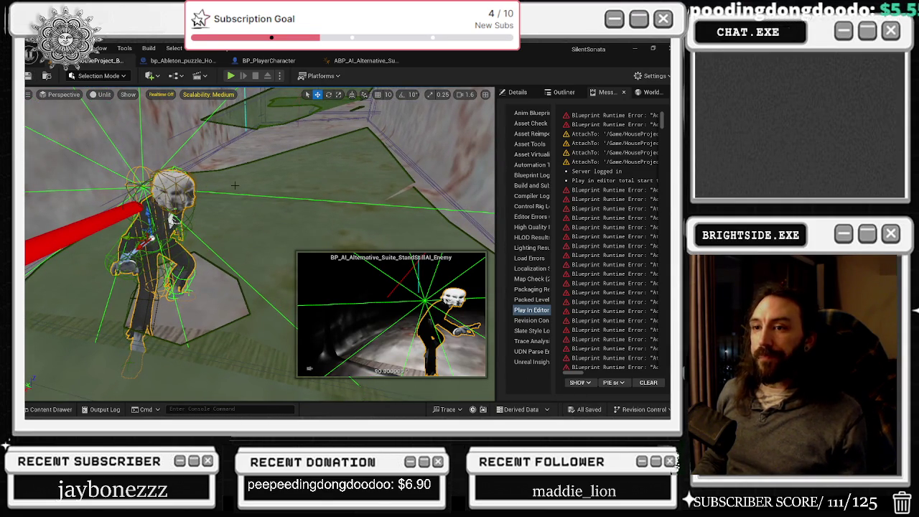
key(ctrl+e)
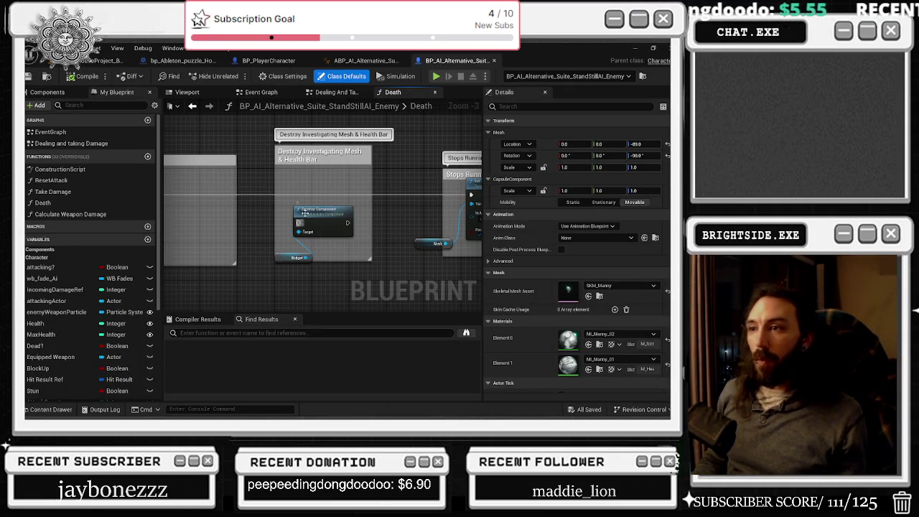
Move through the level and standstill enemy tabs back to the enemy animation blueprint.
click(92, 62)
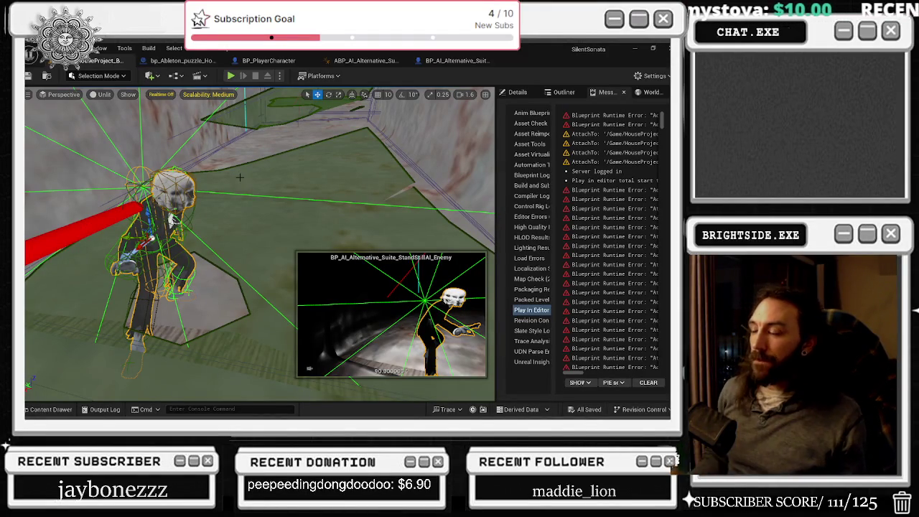
click(441, 62)
click(363, 61)
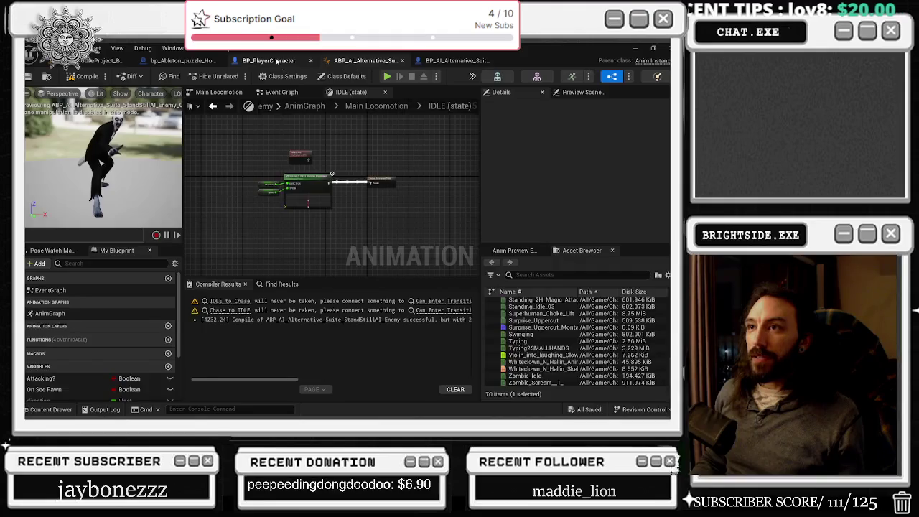
Wire the player blueprint's Set Visibility execution output into the following Delay node.
click(278, 62)
scroll(372, 208, up, 1)
mouse_move(373, 280)
mouse_down()
mouse_move(318, 261)
mouse_move(191, 269)
mouse_move(345, 283)
mouse_move(280, 245)
mouse_move(333, 208)
mouse_up()
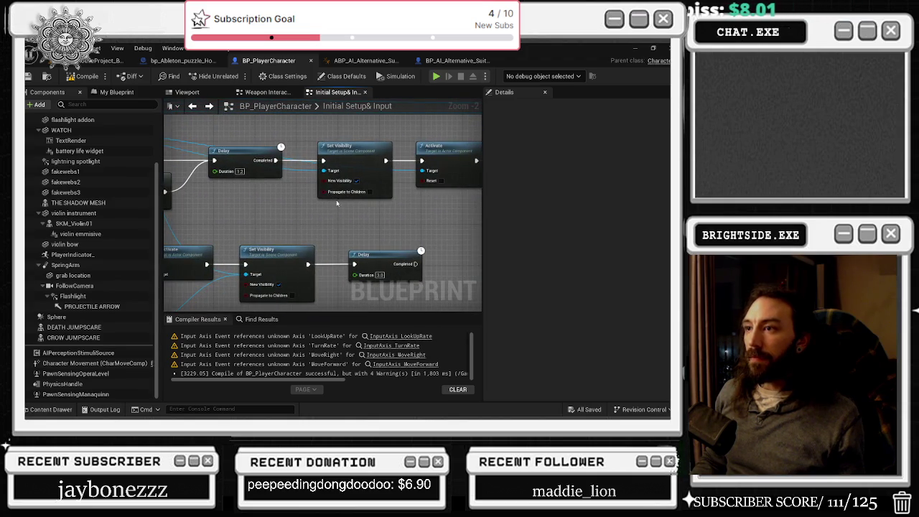
drag(304, 297, 362, 242)
drag(272, 212, 414, 212)
drag(439, 181, 481, 129)
Move the Set Visibility node up above the Activate–Delay chain.
mouse_move(347, 234)
mouse_down()
mouse_move(421, 216)
mouse_move(403, 273)
mouse_up()
mouse_move(323, 216)
mouse_down()
mouse_move(369, 226)
mouse_move(263, 229)
mouse_move(402, 228)
mouse_up()
drag(323, 210, 459, 203)
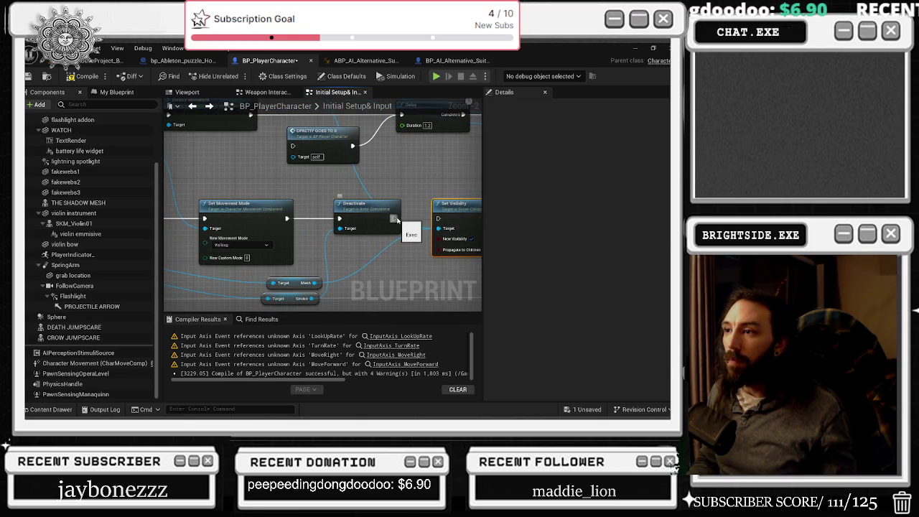
drag(397, 220, 295, 199)
drag(419, 234, 420, 234)
drag(316, 209, 255, 276)
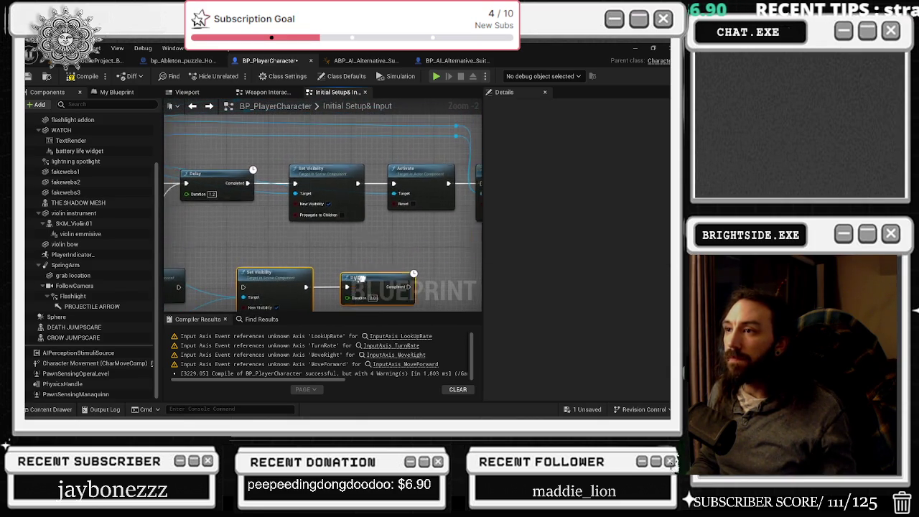
mouse_move(394, 273)
mouse_down()
mouse_move(165, 268)
mouse_move(244, 298)
mouse_up()
mouse_move(337, 220)
mouse_down()
mouse_move(309, 237)
mouse_move(260, 228)
mouse_move(454, 209)
mouse_up()
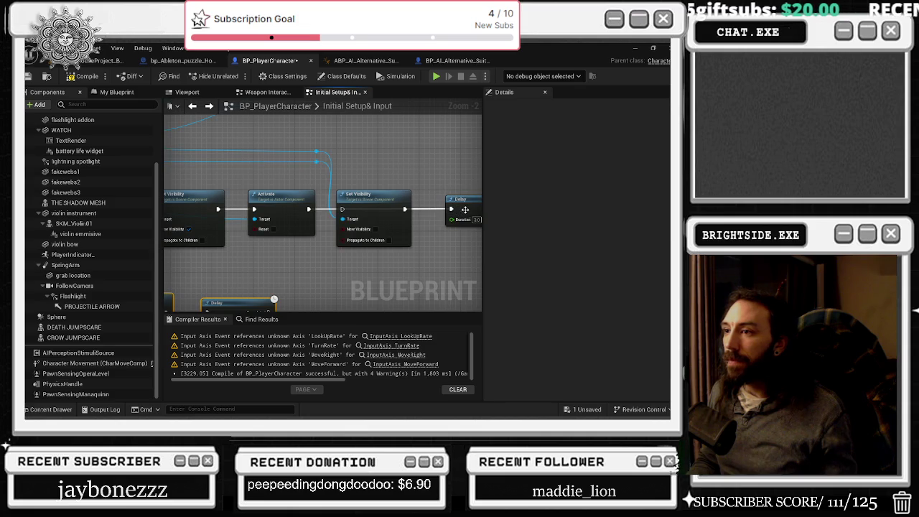
drag(355, 196, 355, 119)
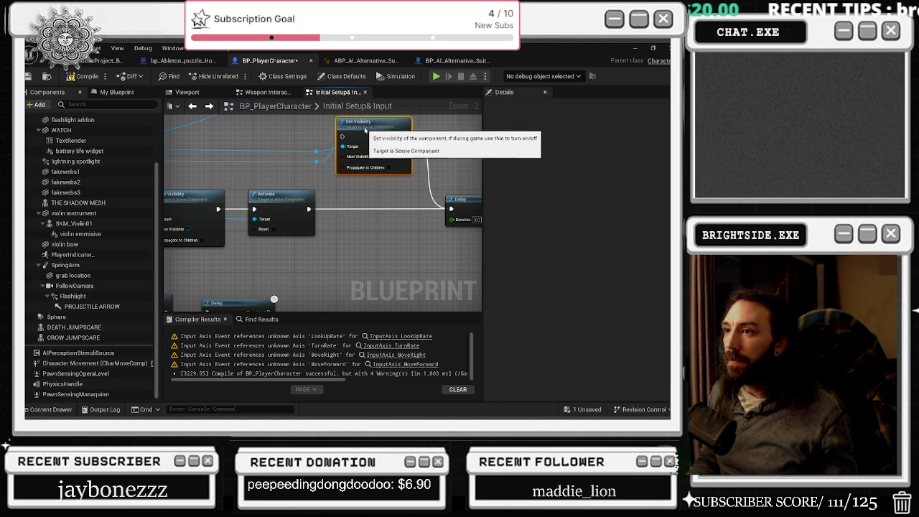
Look over the SET, Branch, Cast To and Disable Movement nodes, then start a play test.
drag(394, 146, 428, 220)
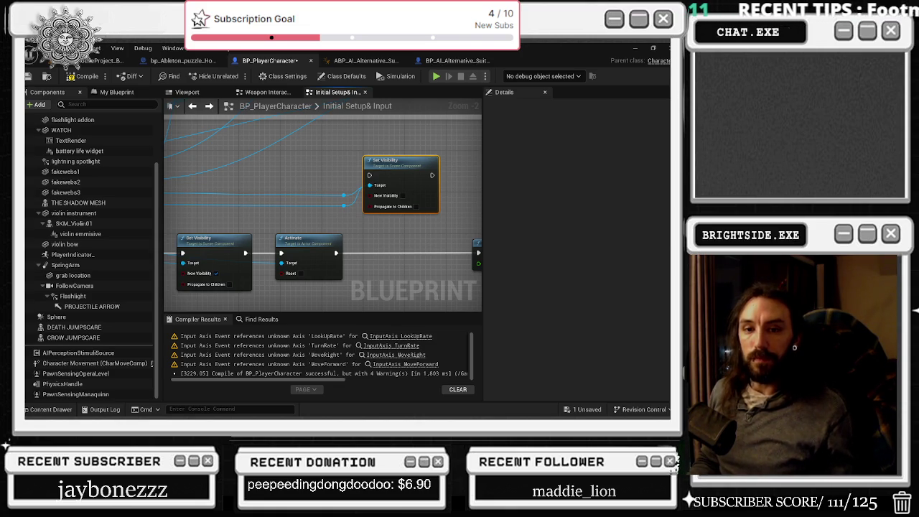
scroll(258, 236, down, 5)
scroll(258, 225, up, 4)
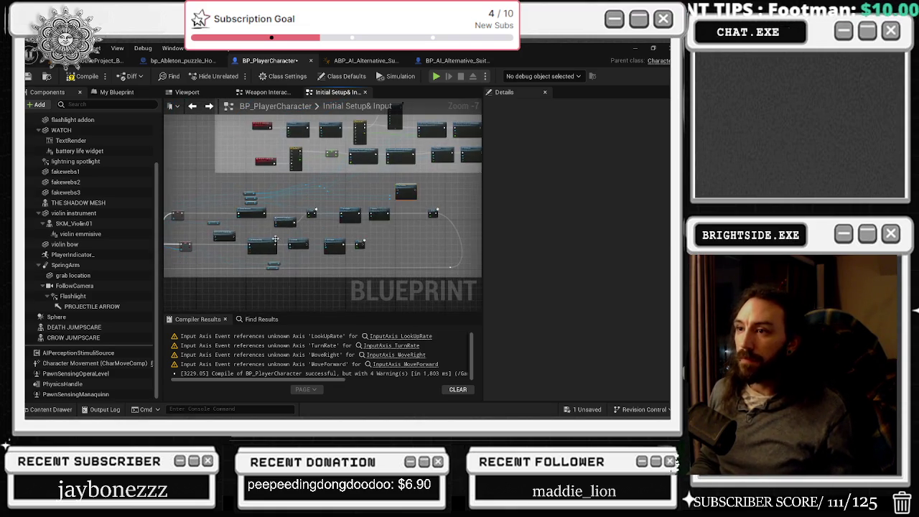
drag(261, 223, 434, 207)
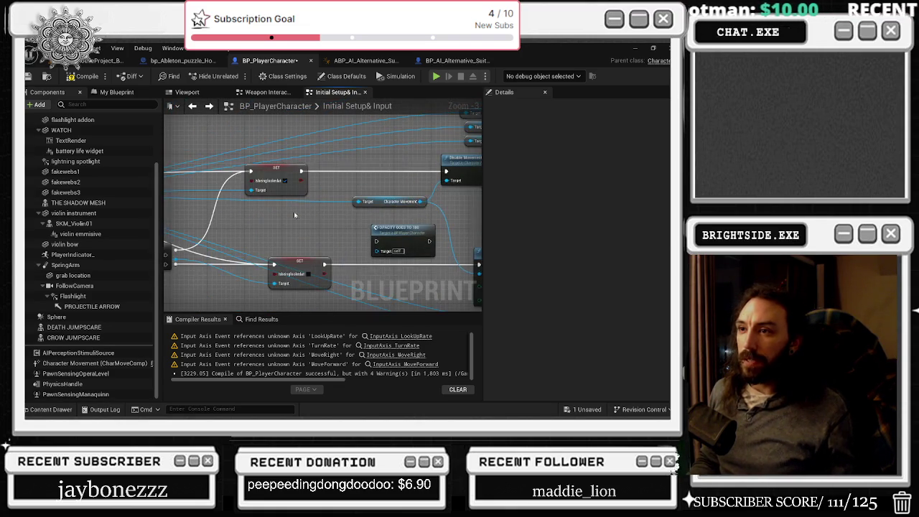
drag(294, 214, 380, 223)
mouse_move(249, 228)
mouse_down()
mouse_move(383, 244)
mouse_move(290, 203)
mouse_move(225, 232)
mouse_up()
mouse_move(320, 191)
mouse_down()
mouse_move(248, 195)
mouse_move(280, 171)
mouse_move(277, 134)
mouse_up()
drag(310, 248, 199, 227)
drag(283, 164, 173, 173)
drag(263, 176, 434, 232)
key(alt+p)
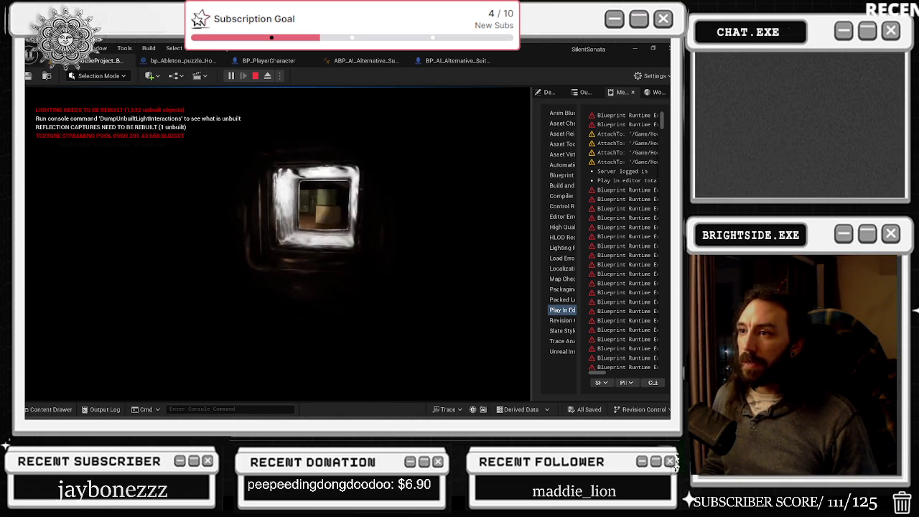
Walk forward through the vent into the attic up to the masked enemy, then stop playing.
key(w)
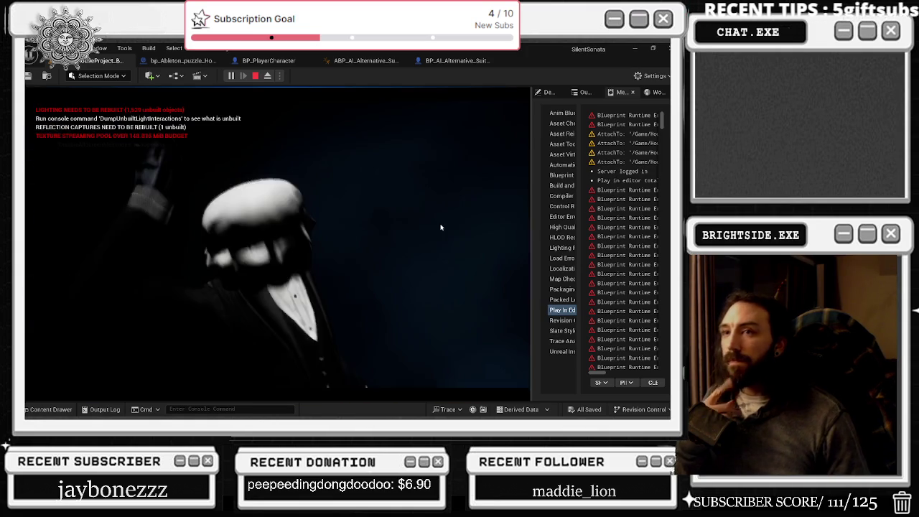
key(Escape)
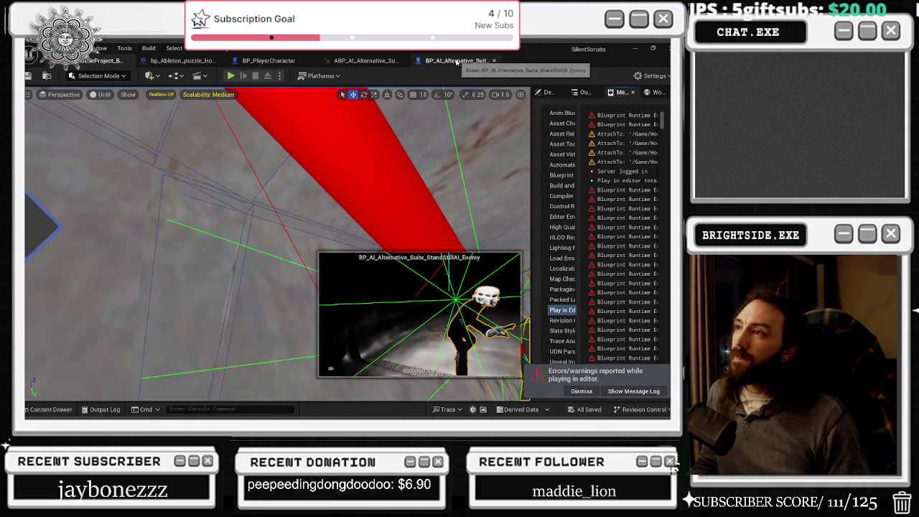
click(482, 61)
click(360, 62)
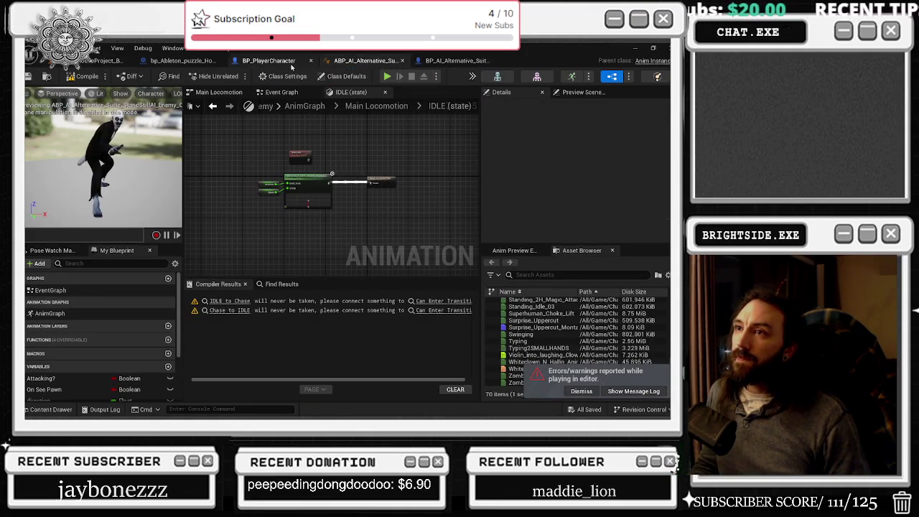
click(286, 64)
scroll(379, 196, down, 5)
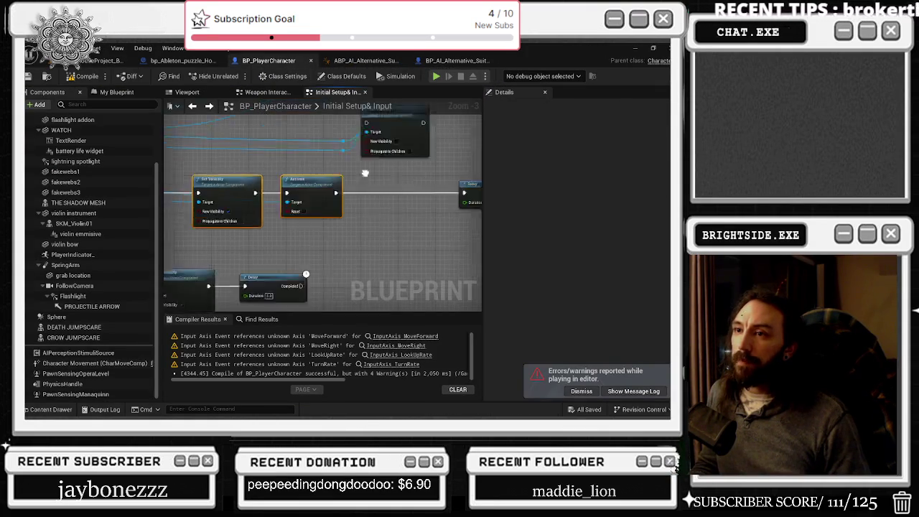
scroll(379, 196, up, 3)
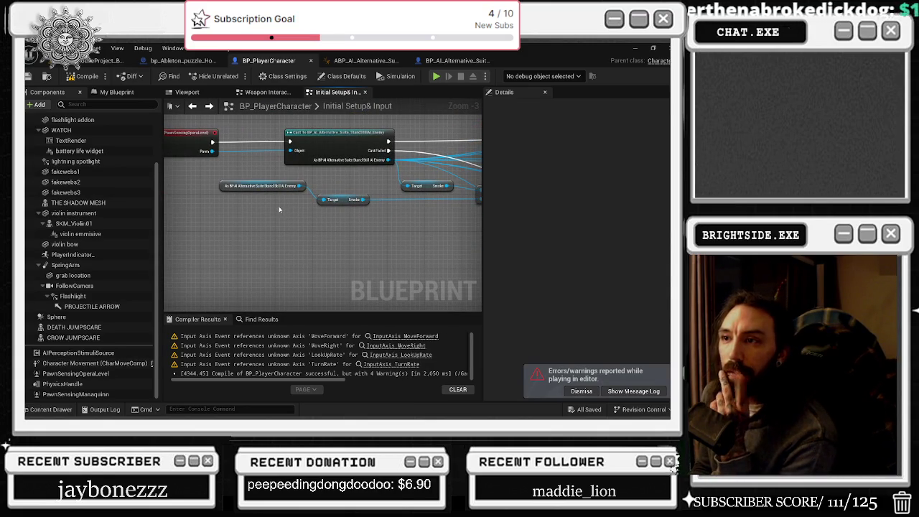
drag(280, 209, 326, 256)
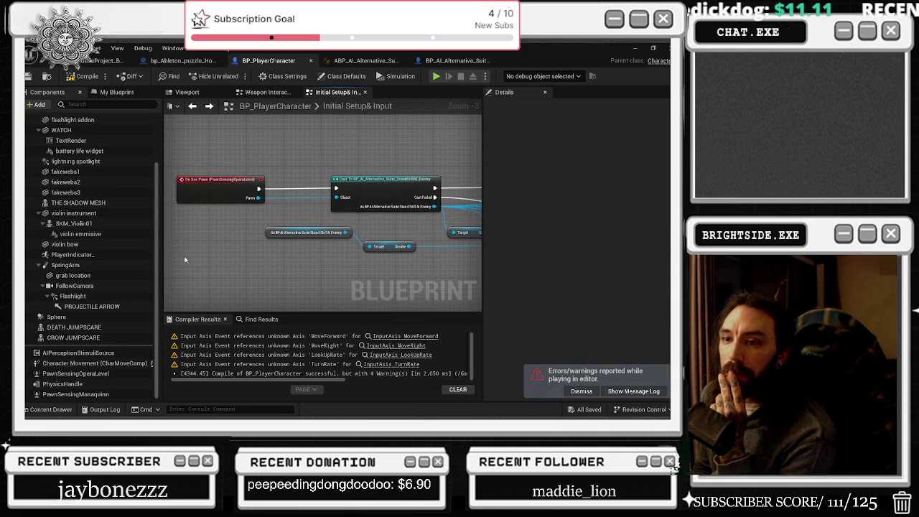
click(69, 373)
right_click(81, 376)
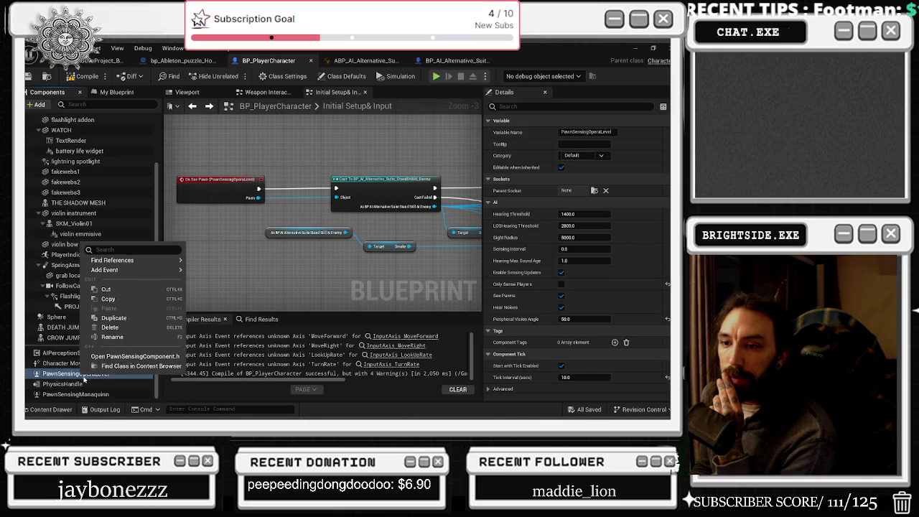
click(233, 252)
drag(272, 229, 178, 228)
mouse_move(293, 174)
mouse_down()
mouse_move(212, 168)
mouse_move(51, 119)
mouse_up()
drag(397, 120, 332, 167)
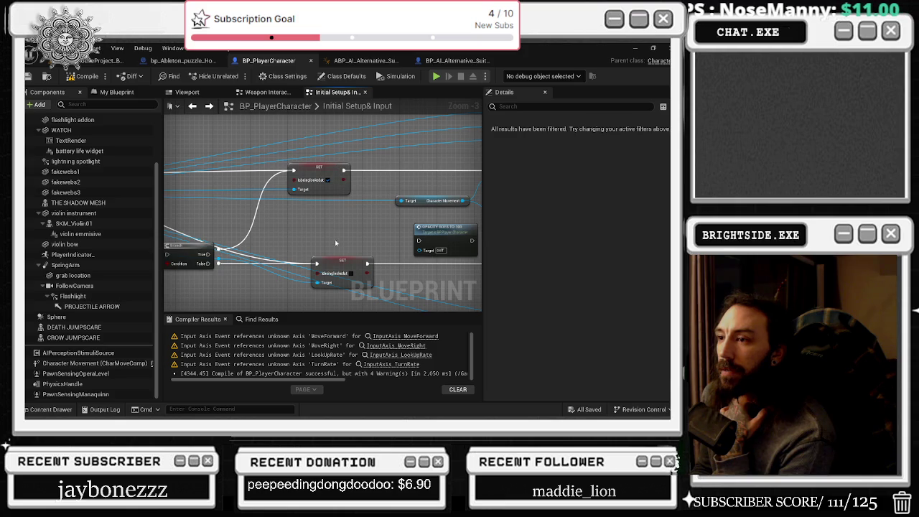
drag(329, 267, 299, 260)
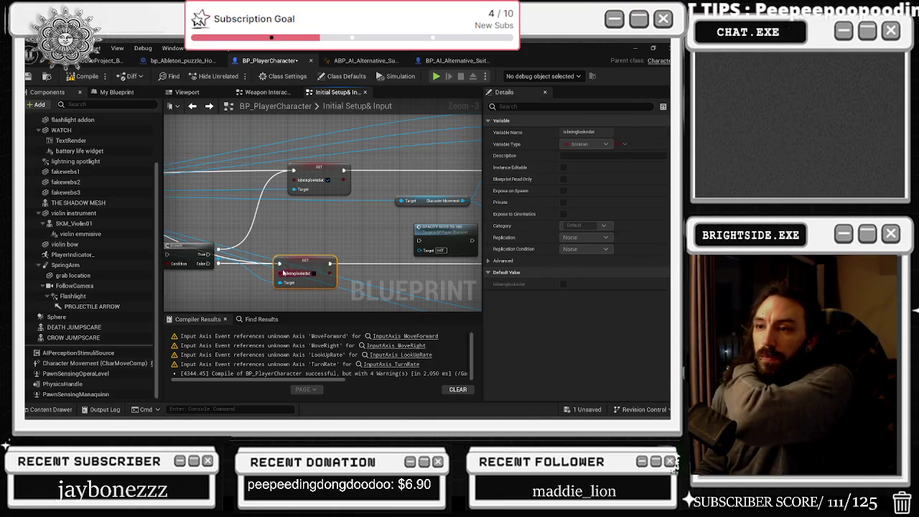
drag(385, 250, 287, 242)
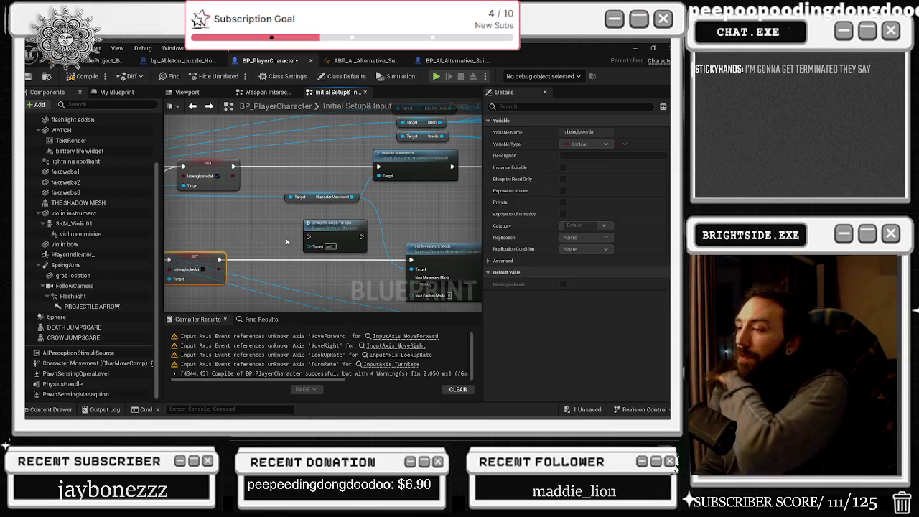
mouse_move(393, 230)
mouse_down()
mouse_move(293, 208)
mouse_move(211, 206)
mouse_up()
drag(355, 196, 251, 211)
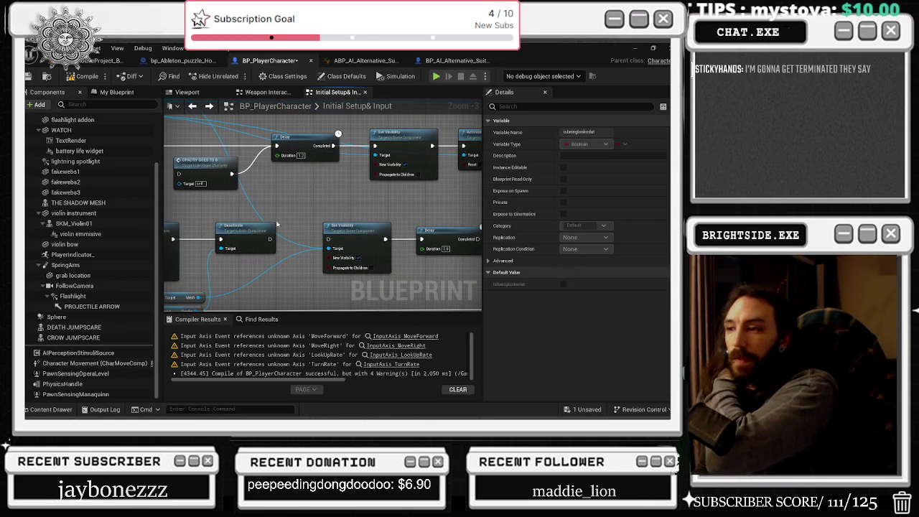
mouse_move(428, 199)
mouse_down()
mouse_move(352, 242)
mouse_move(345, 198)
mouse_move(367, 214)
mouse_move(432, 188)
mouse_move(326, 294)
mouse_move(311, 290)
mouse_move(394, 271)
mouse_up()
scroll(331, 213, down, 2)
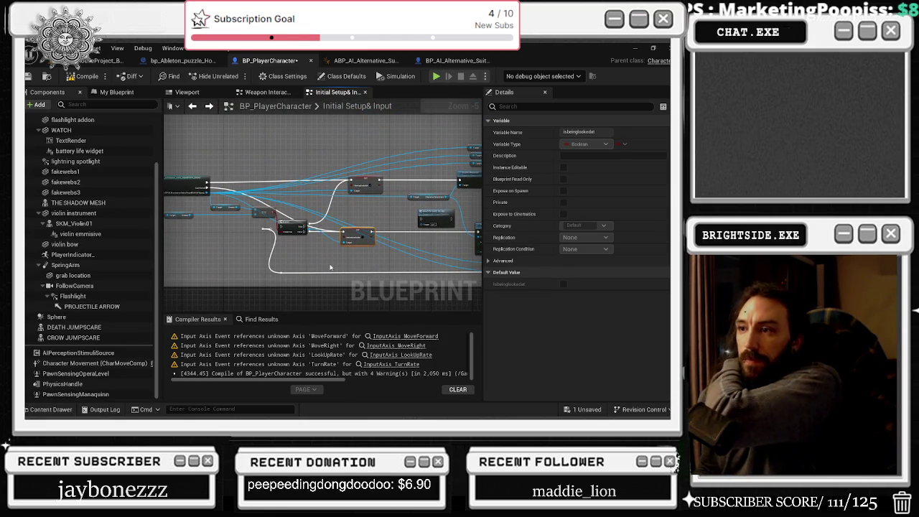
mouse_move(330, 257)
mouse_down()
mouse_move(466, 245)
mouse_move(412, 243)
mouse_up()
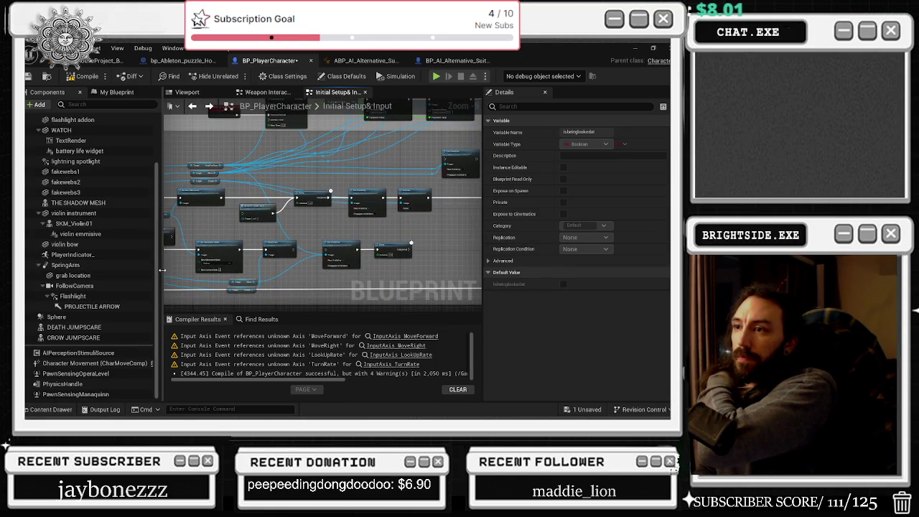
scroll(262, 213, up, 3)
mouse_move(264, 213)
mouse_down()
mouse_move(179, 244)
mouse_move(393, 250)
mouse_move(164, 233)
mouse_up()
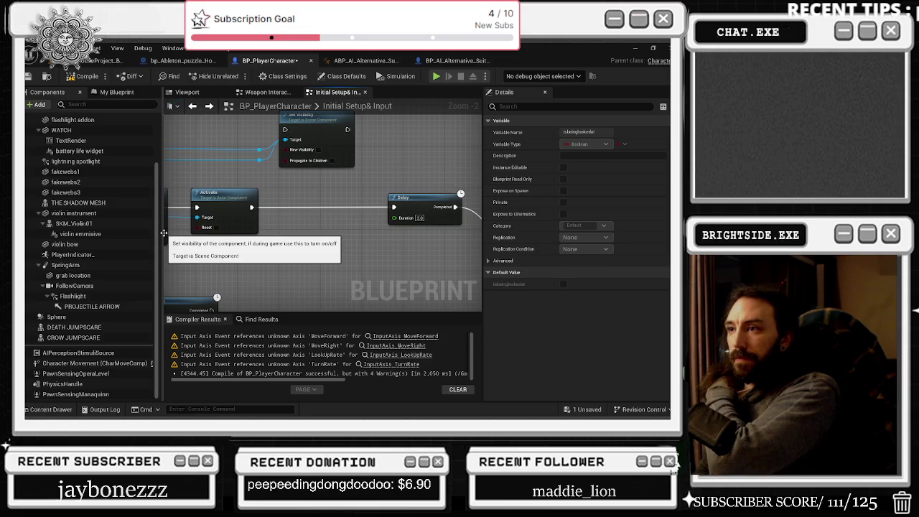
click(84, 364)
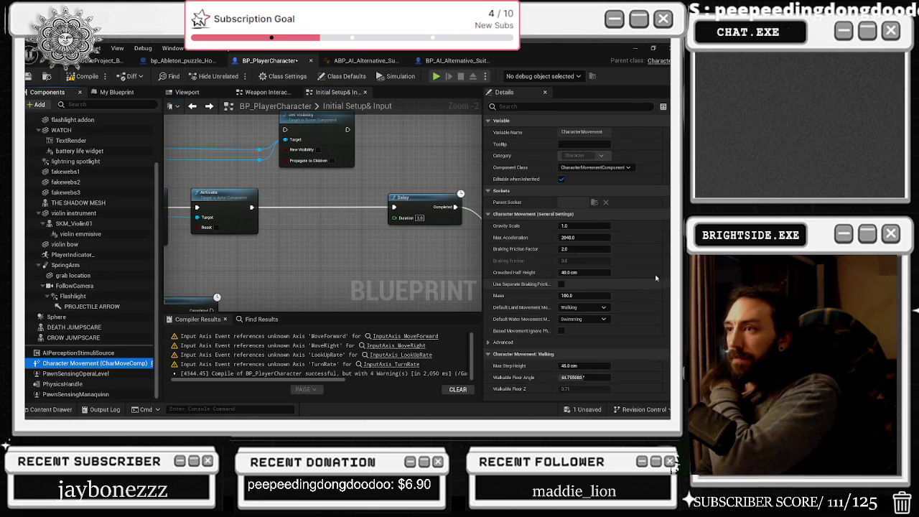
Scroll through the standstill enemy's Character Movement component details, then return to the level.
click(454, 61)
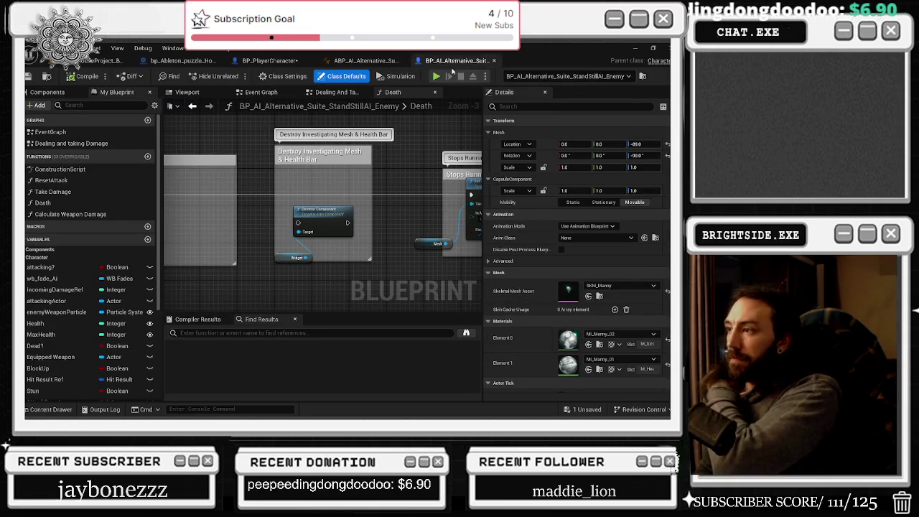
click(48, 92)
click(71, 249)
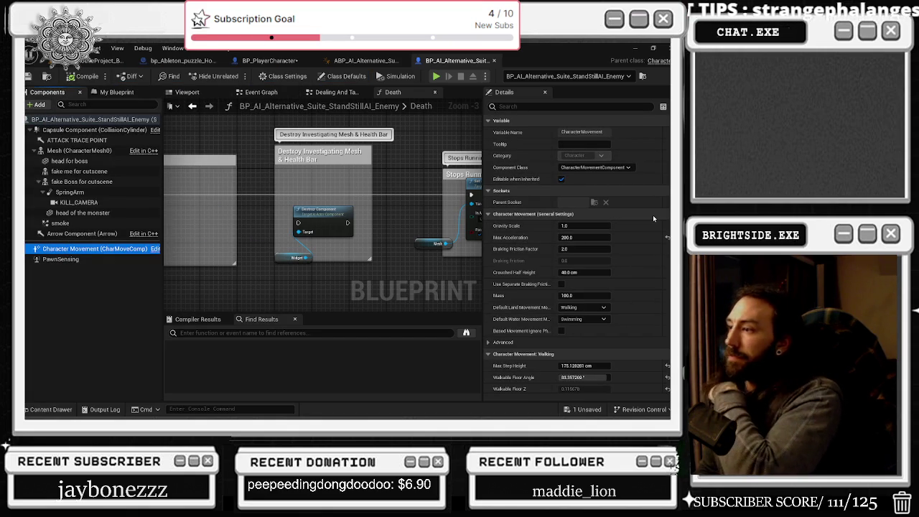
scroll(654, 230, down, 5)
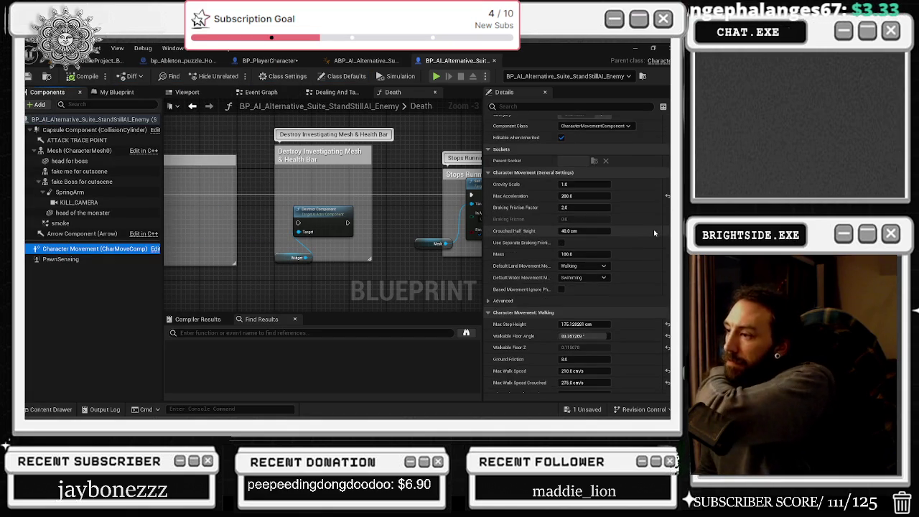
scroll(648, 241, down, 2)
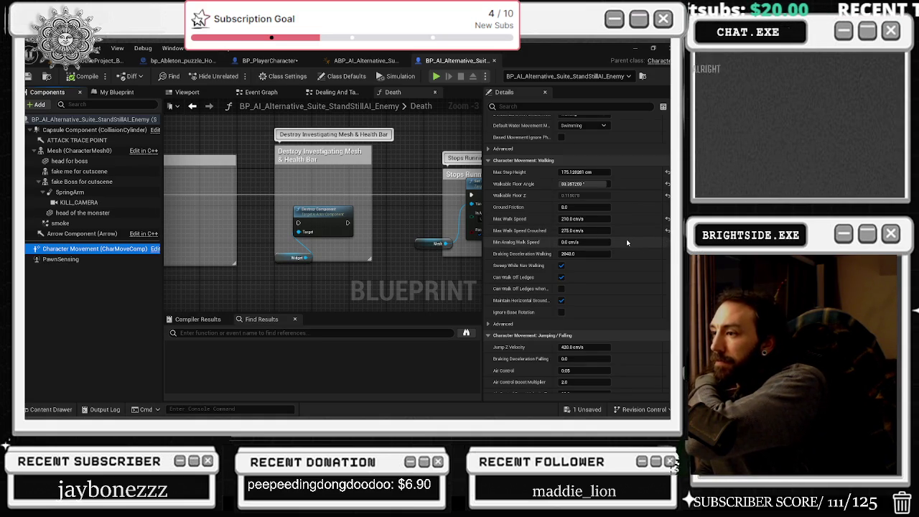
scroll(624, 246, down, 5)
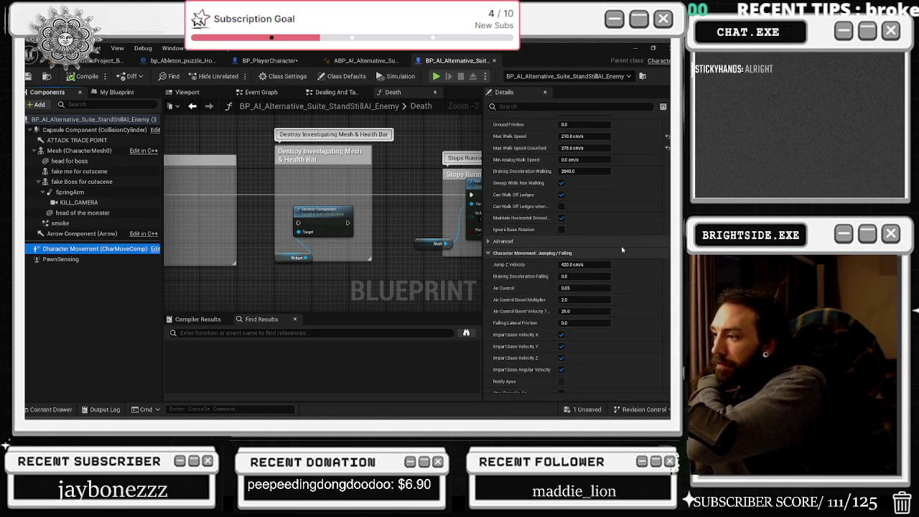
scroll(619, 254, down, 6)
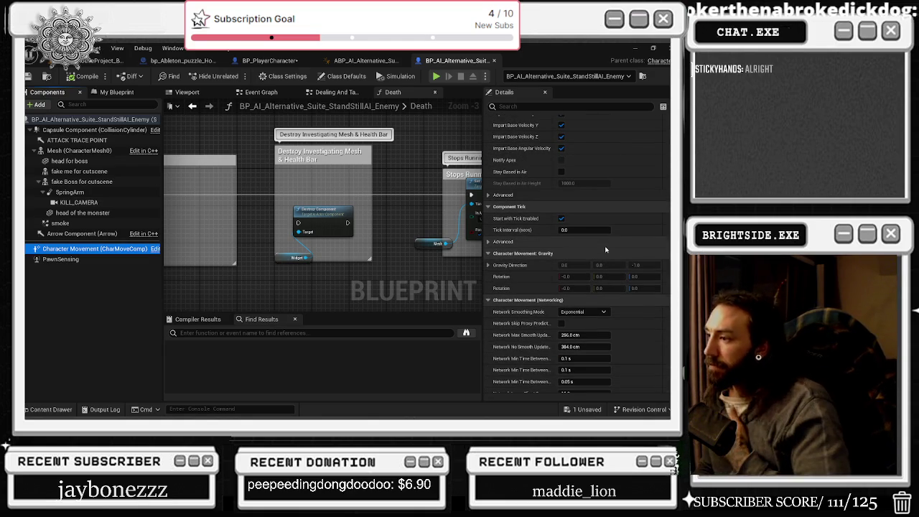
click(89, 60)
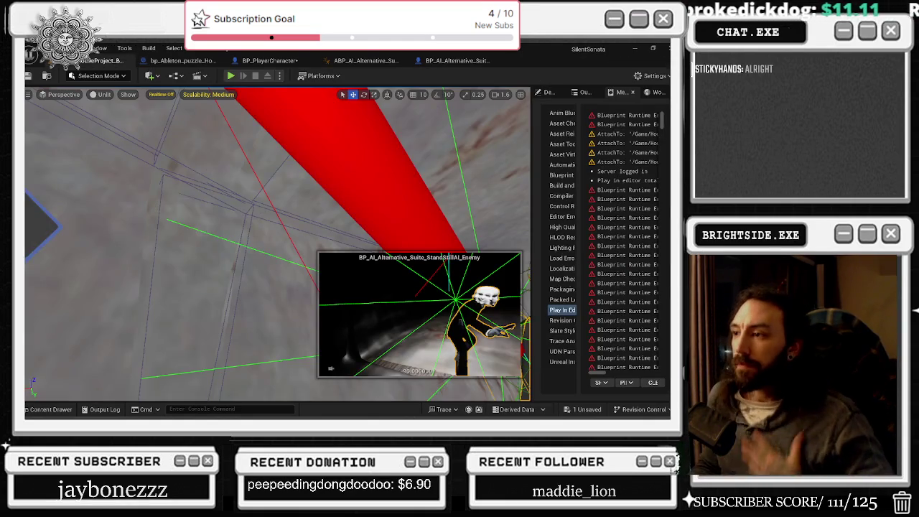
Jump to room bookmark 1 and cycle the viewport through wireframe, unlit and lit modes.
click(278, 244)
key(1)
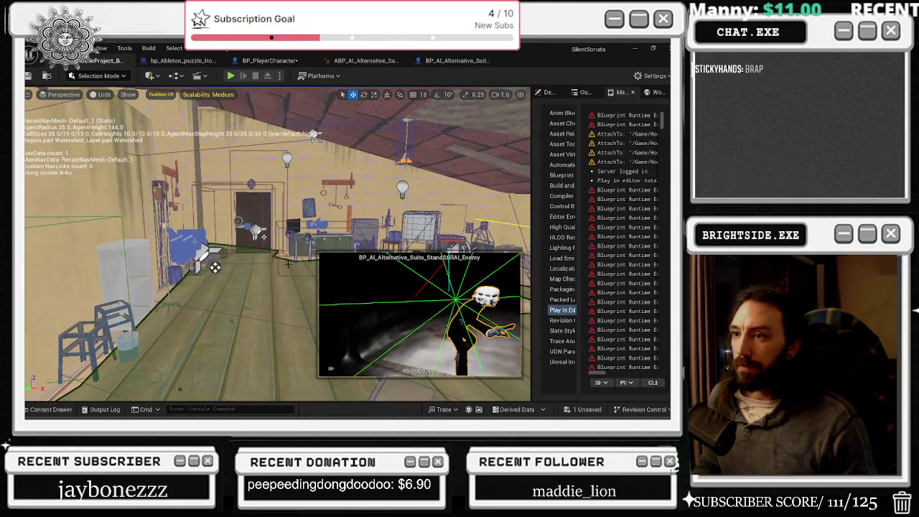
click(406, 188)
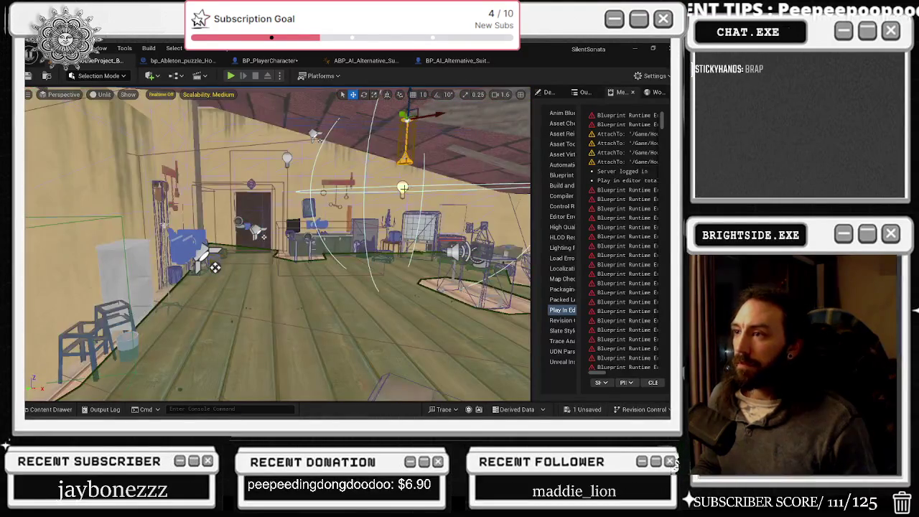
key(alt+2)
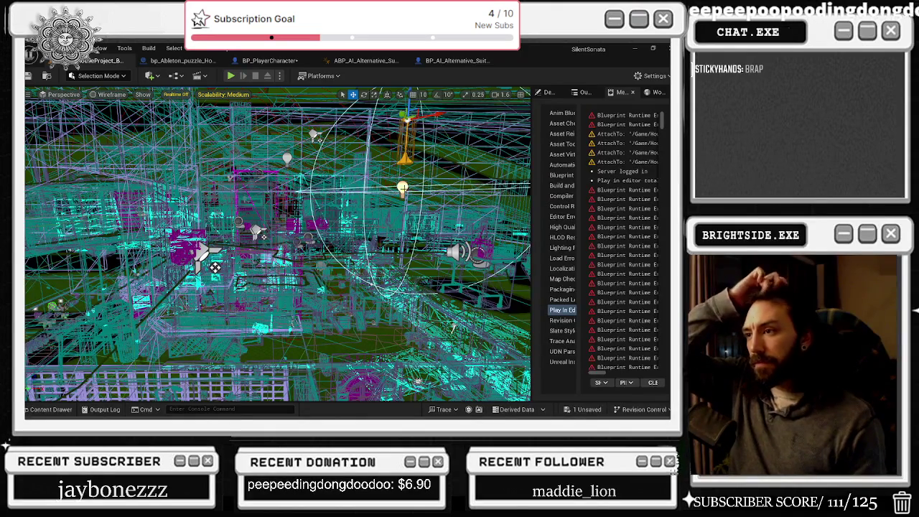
key(alt+3)
key(alt+4)
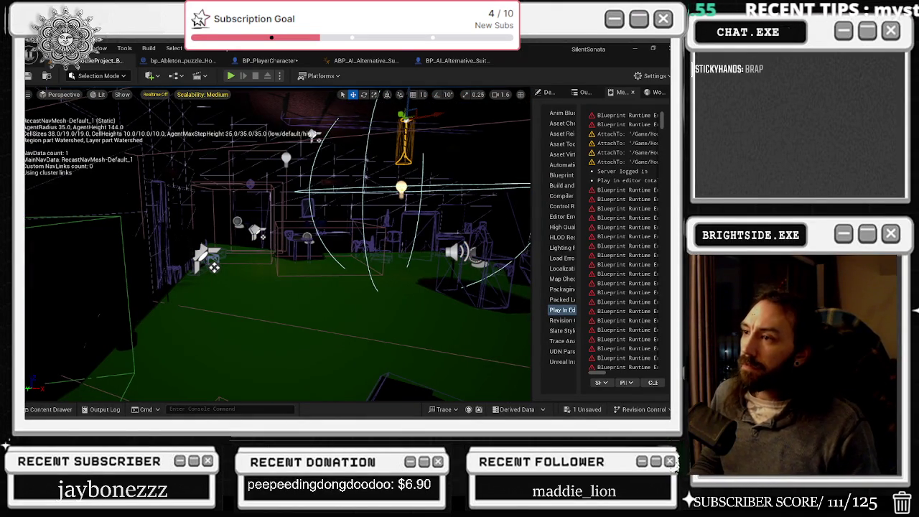
drag(277, 247, 328, 237)
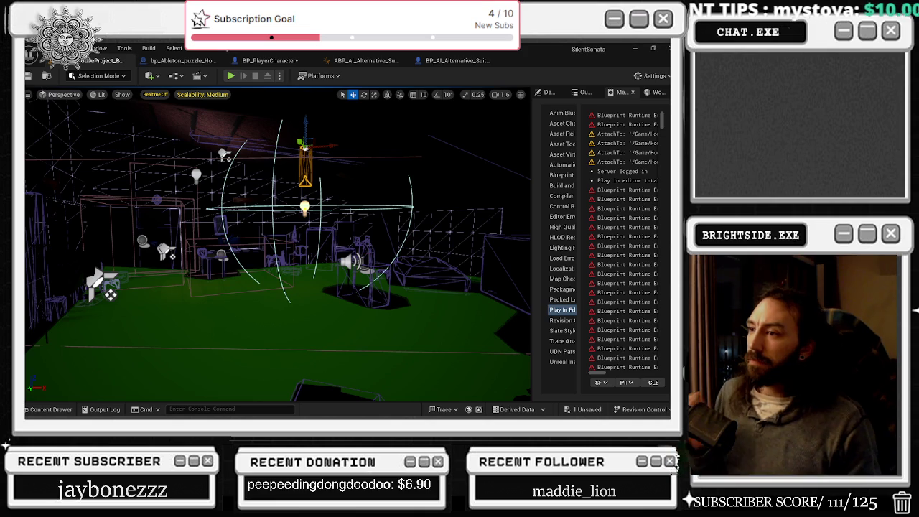
Toggle the navmesh overlay with P, fly through the room, and open the standstill_enemy folder.
key(p)
key(alt+3)
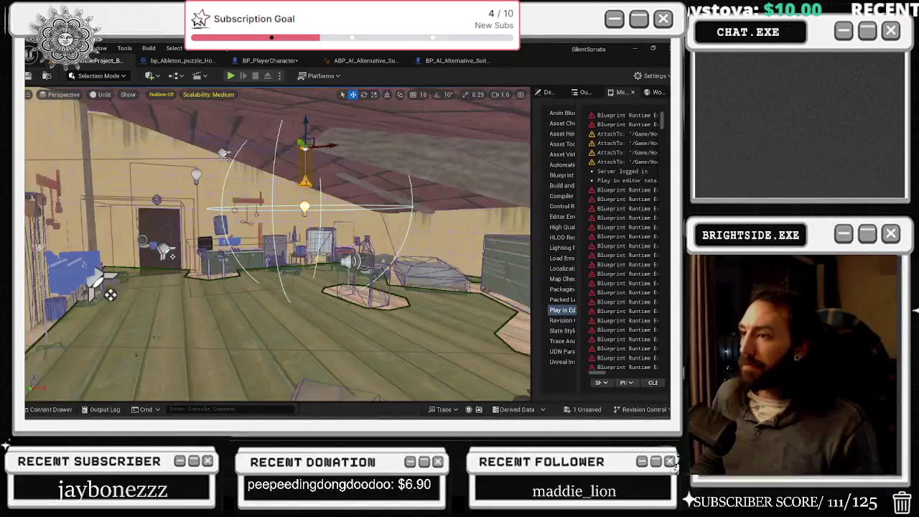
drag(273, 215, 28, 155)
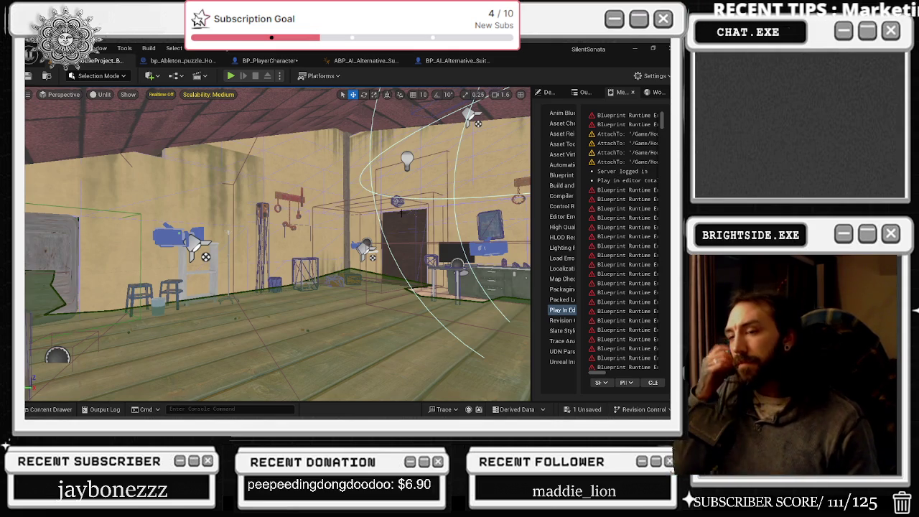
key(alt+4)
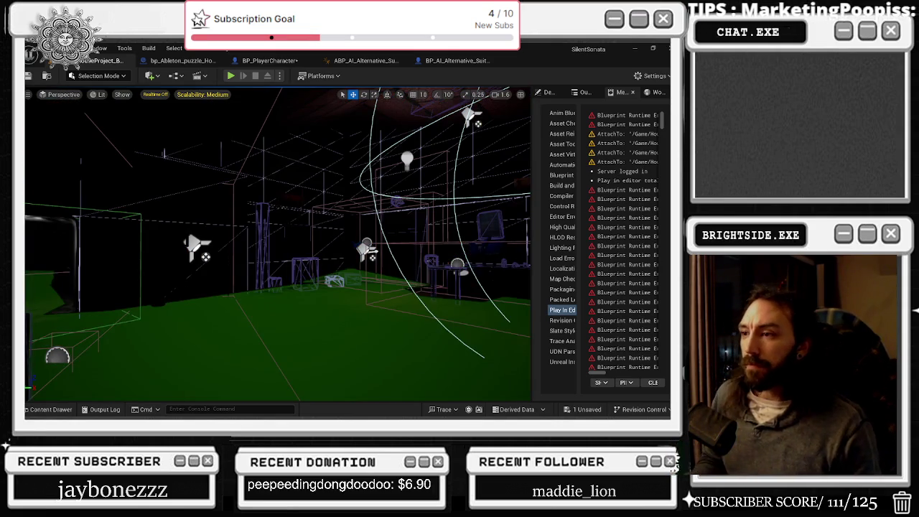
key(p)
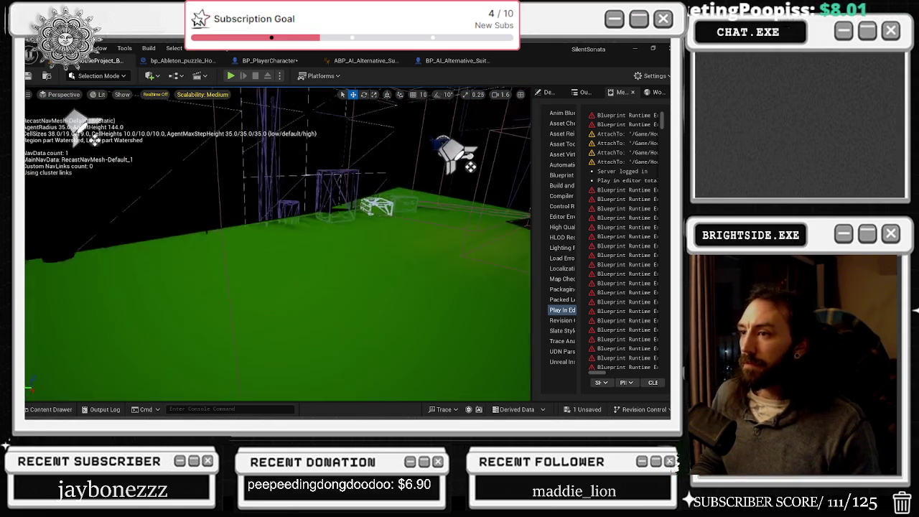
key(w)
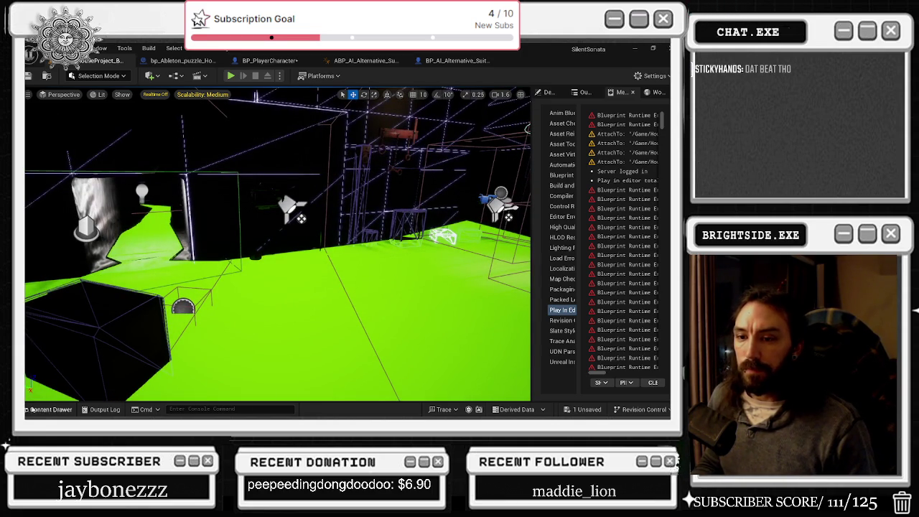
click(31, 409)
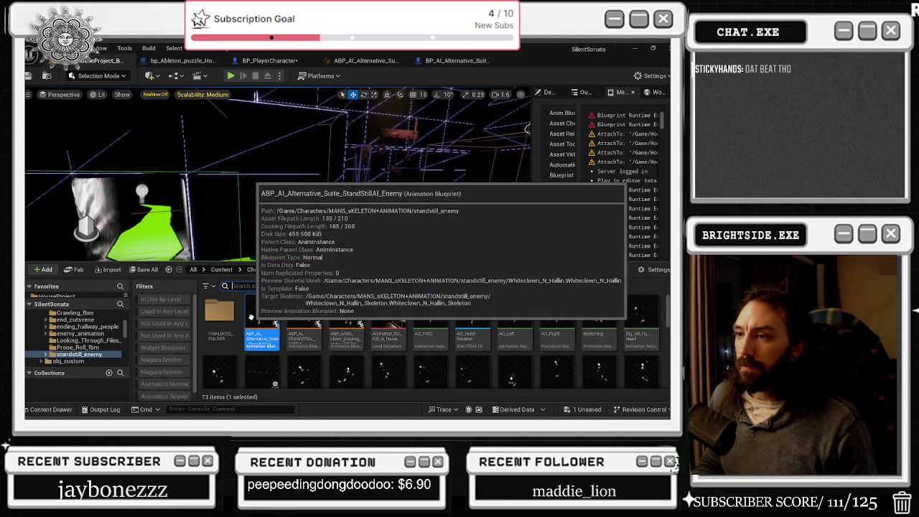
Open ABP_AI_Alternative_Suite_StandStillAI_Enemy's Main Locomotion and check the IDLE→is being seen rule.
double_click(250, 316)
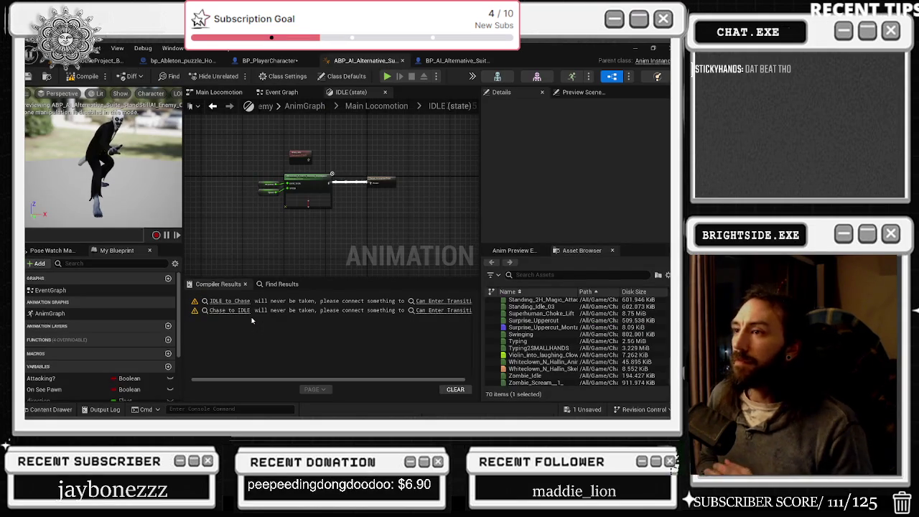
scroll(316, 184, up, 5)
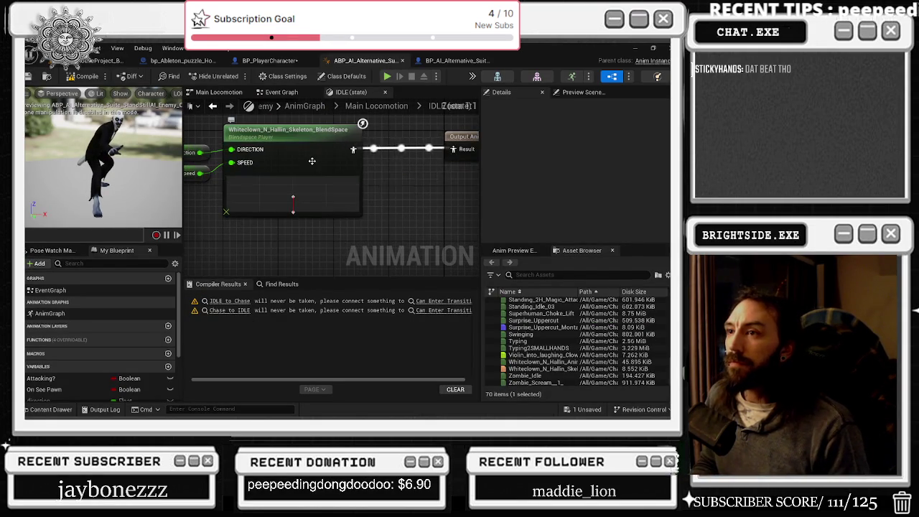
click(212, 105)
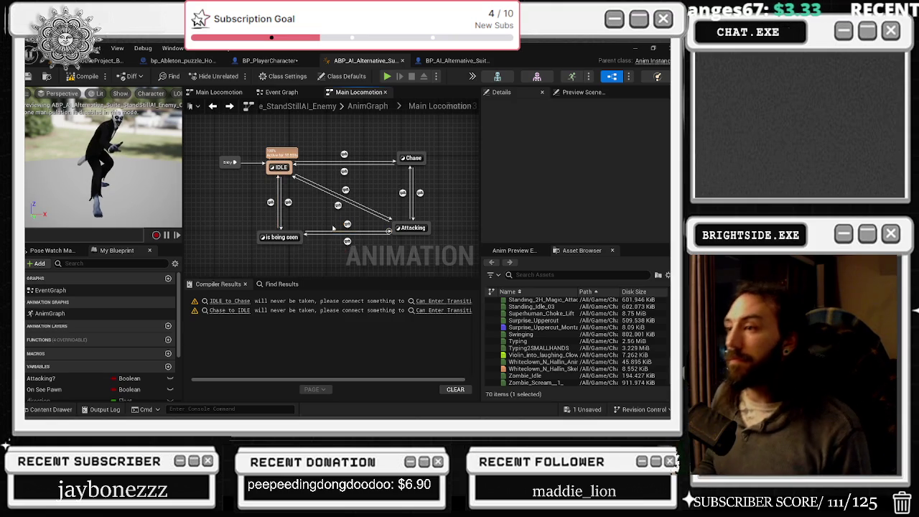
mouse_move(288, 205)
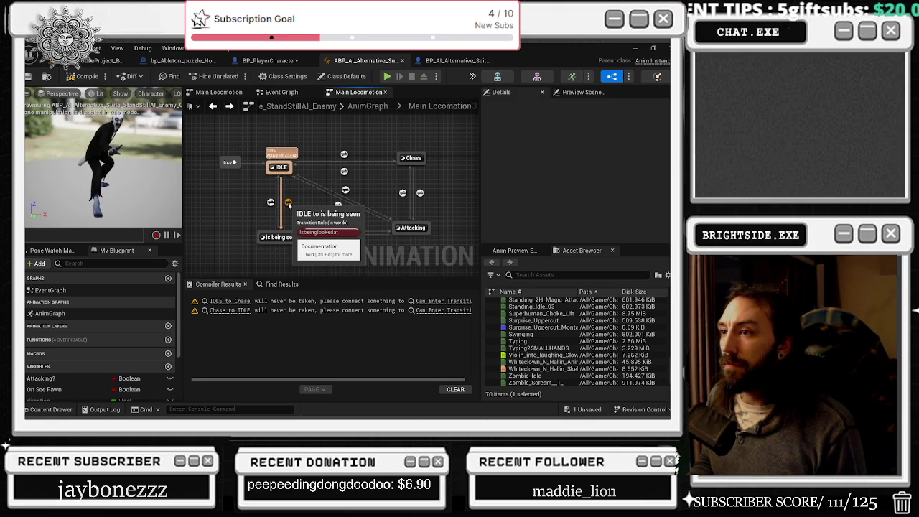
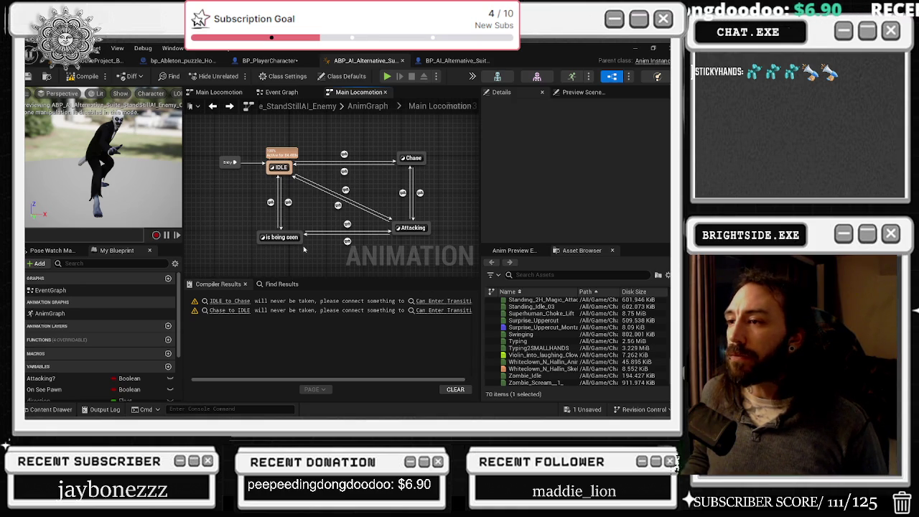
Route the Praying animation into the 'is being seen' output pose, compile, and return to Main Locomotion.
click(280, 237)
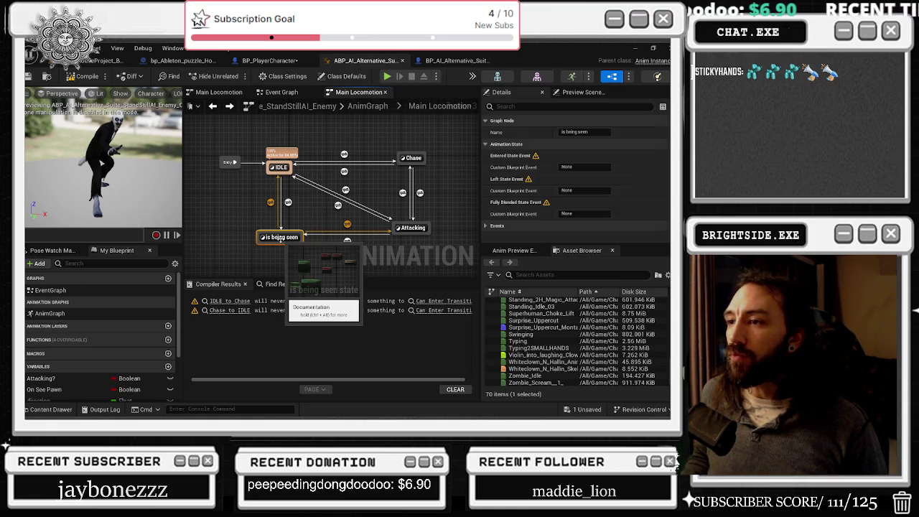
double_click(280, 237)
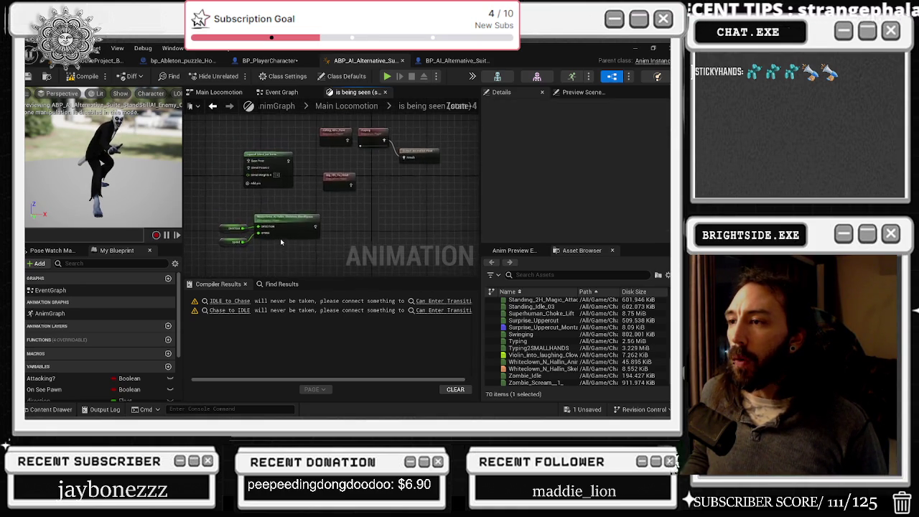
drag(341, 158, 328, 183)
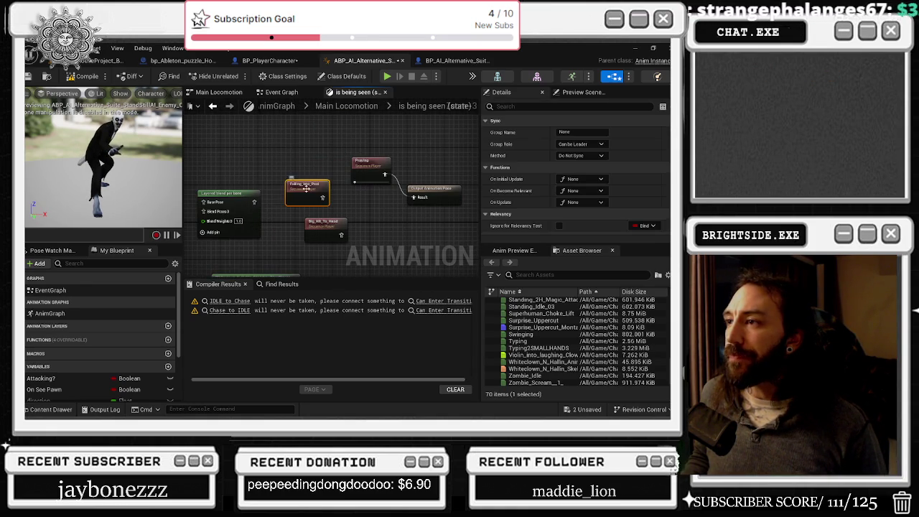
drag(377, 160, 386, 155)
drag(434, 187, 449, 187)
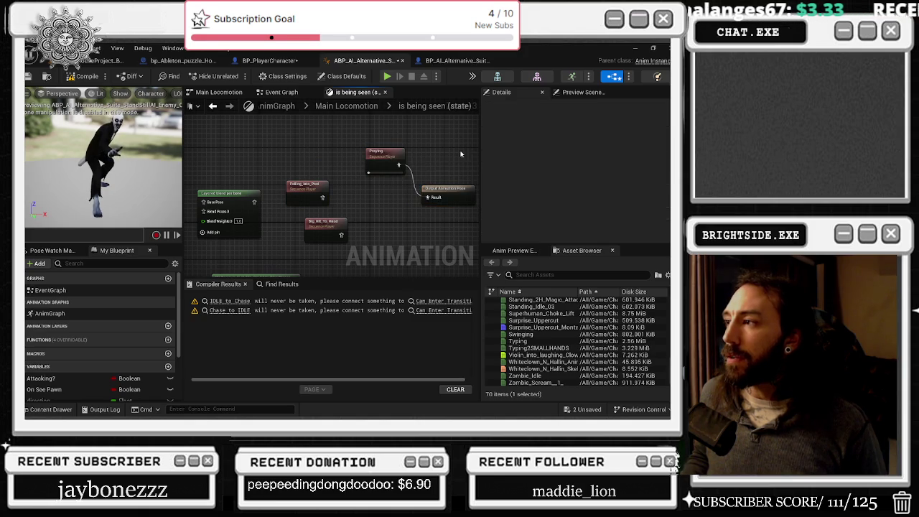
drag(382, 153, 386, 148)
click(82, 78)
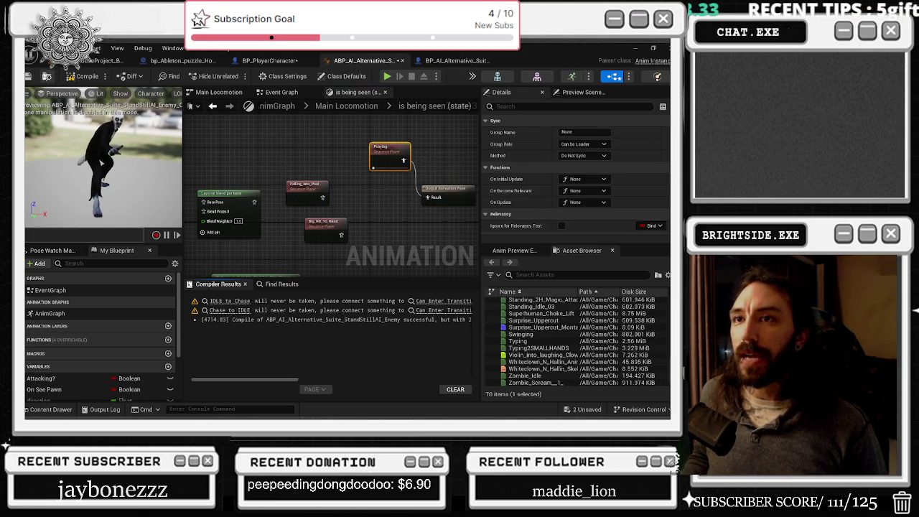
click(213, 106)
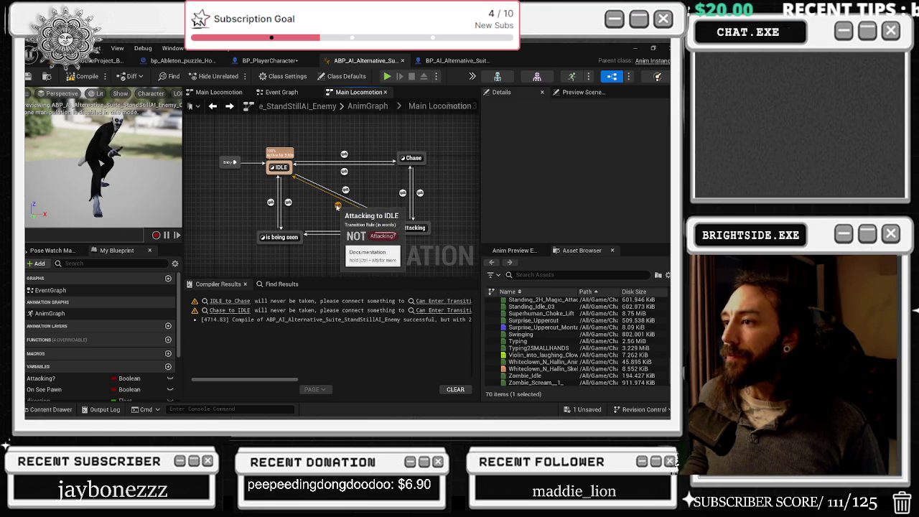
Check the IDLE, Chase, Attacking and 'is being seen' transition rules, then recompile the blueprint.
mouse_move(345, 171)
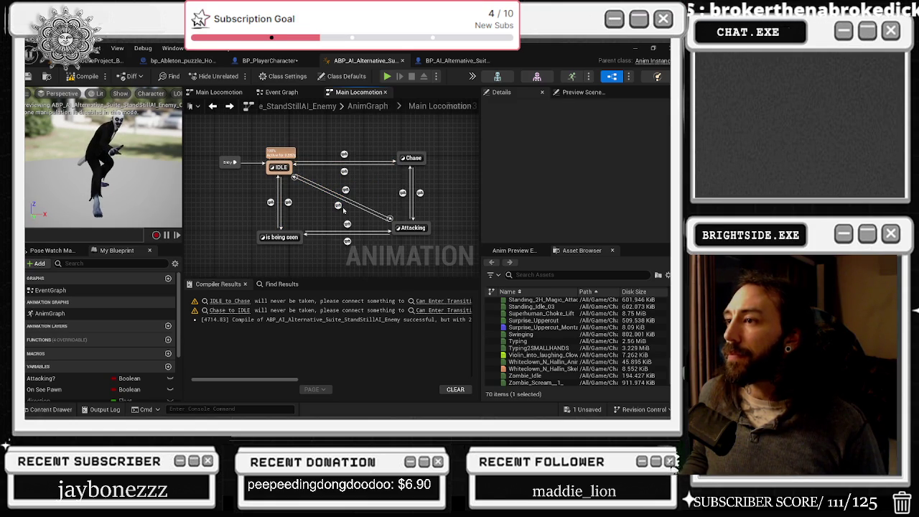
mouse_move(348, 227)
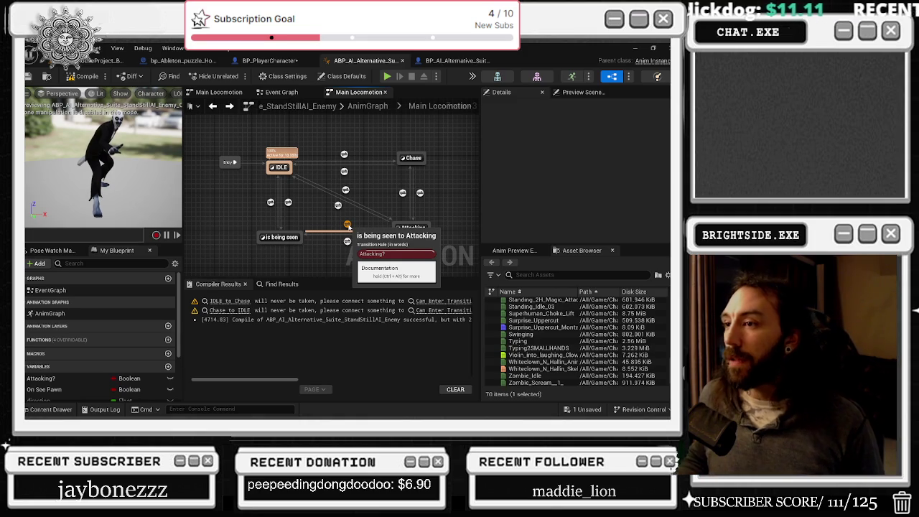
mouse_move(346, 242)
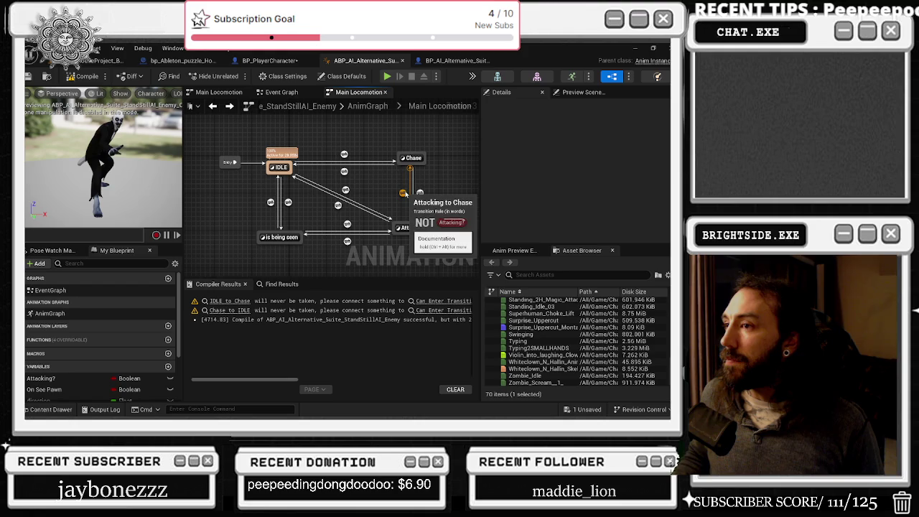
click(70, 76)
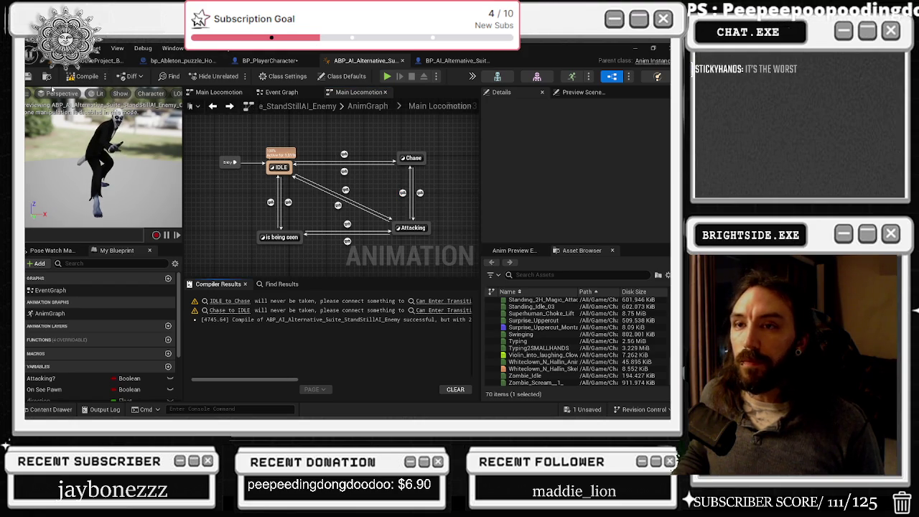
click(100, 61)
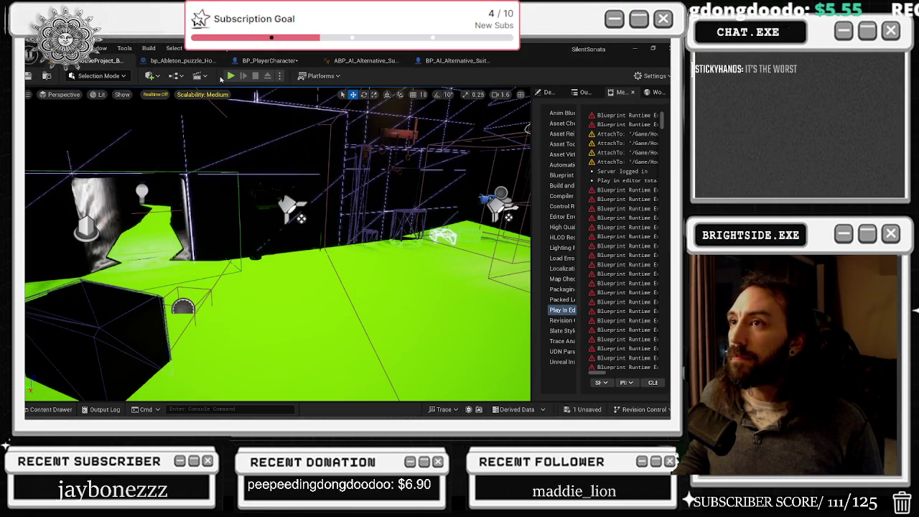
Playtest the attic, read the 70 note, walk toward the lit doorway, then list unsaved assets.
click(231, 76)
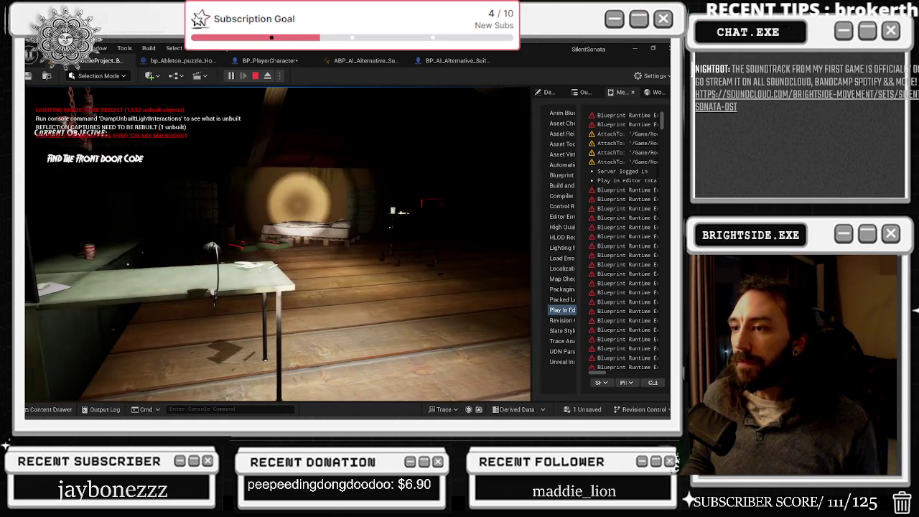
key(e)
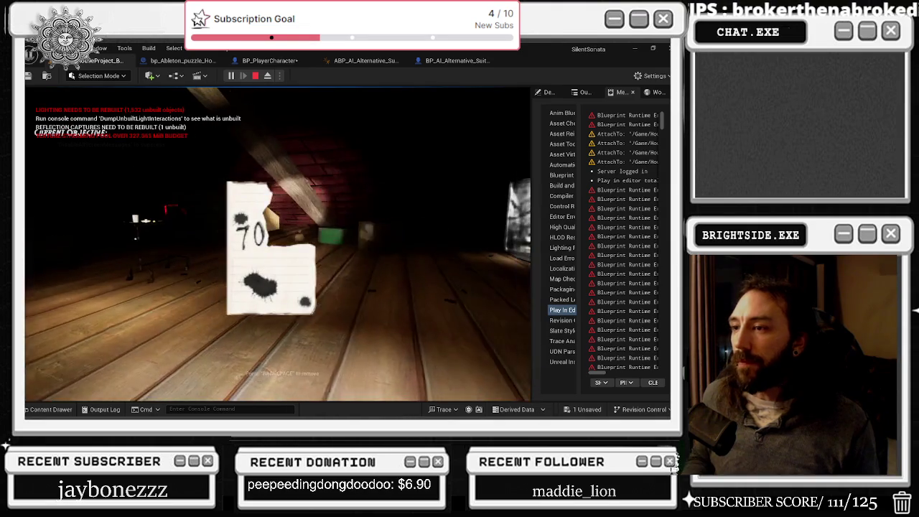
key(BackSpace)
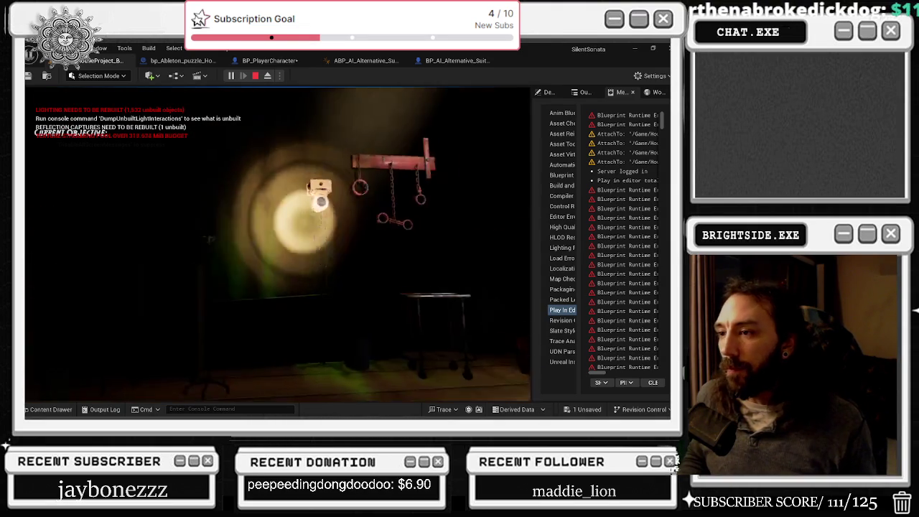
key(w)
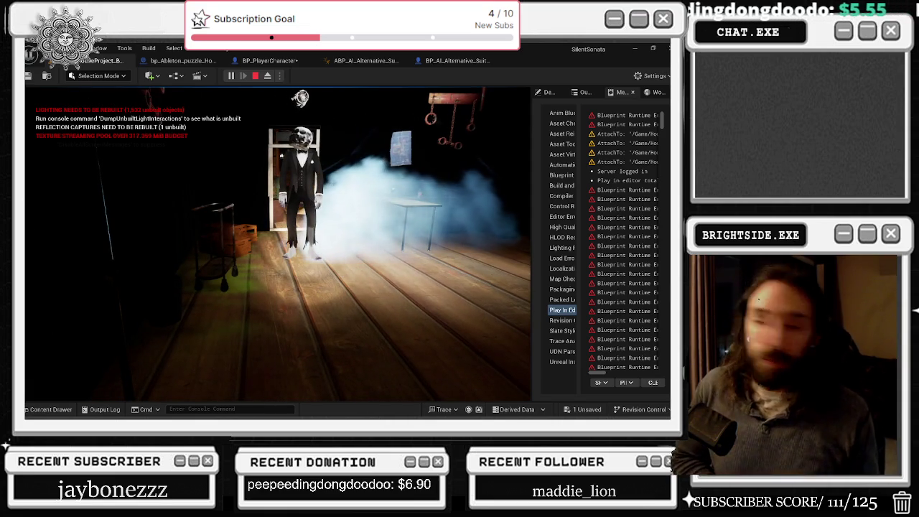
key(Escape)
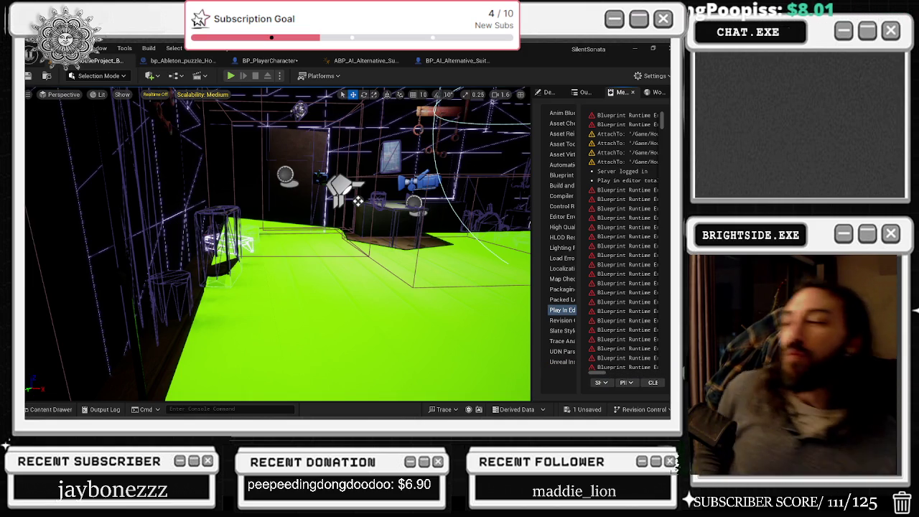
click(568, 411)
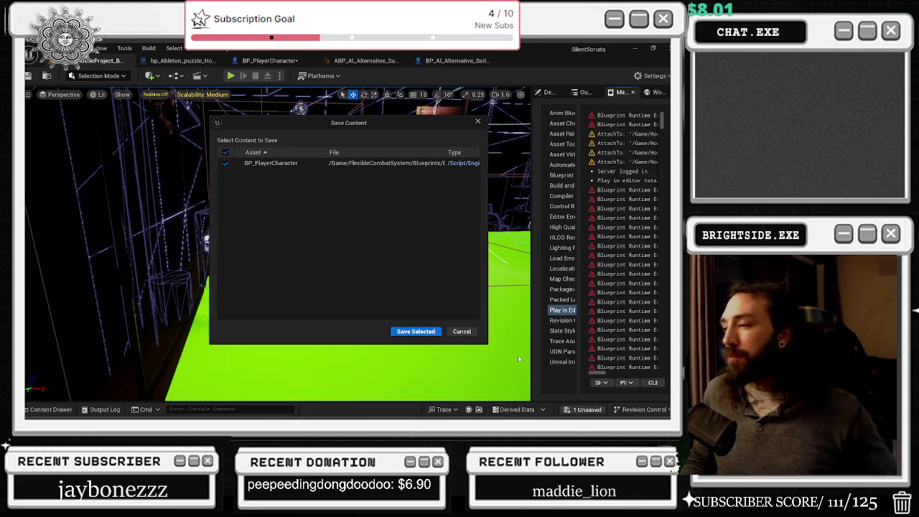
Save BP_PlayerCharacter and start a new playtest of the attic level.
click(432, 332)
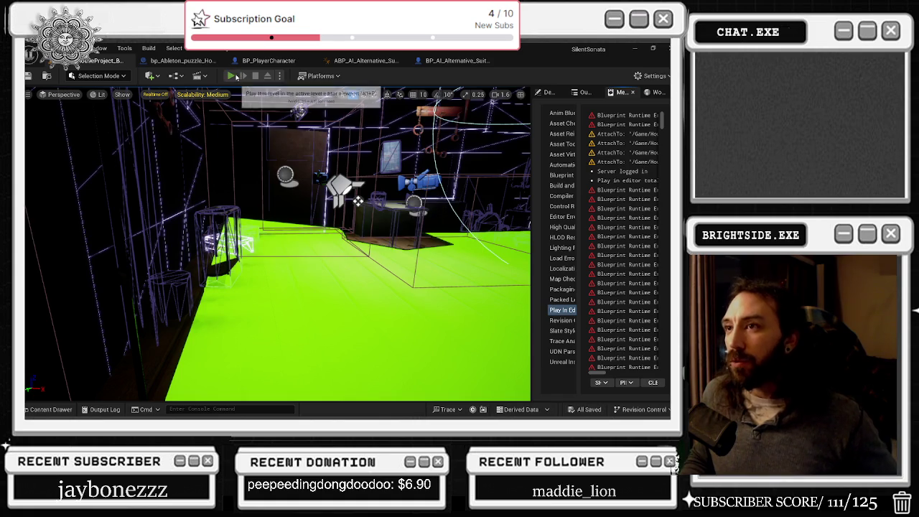
click(231, 77)
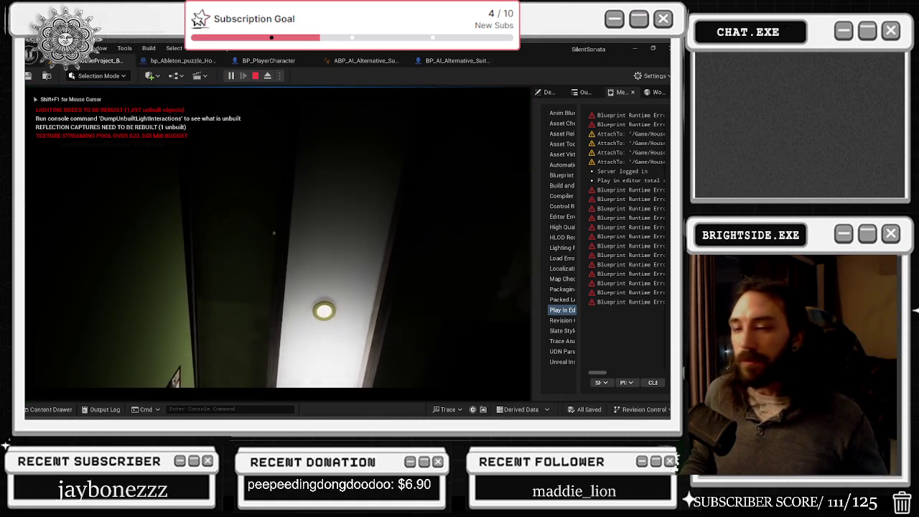
key(shift+F1)
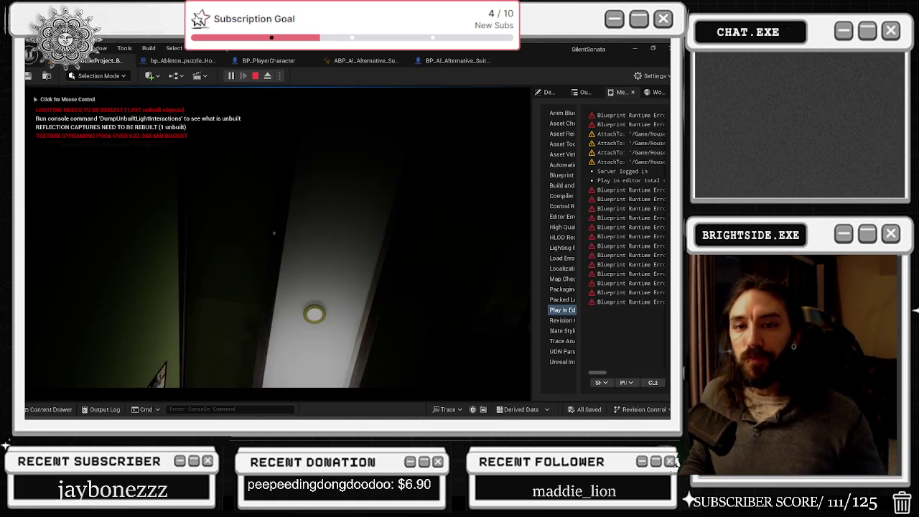
click(274, 233)
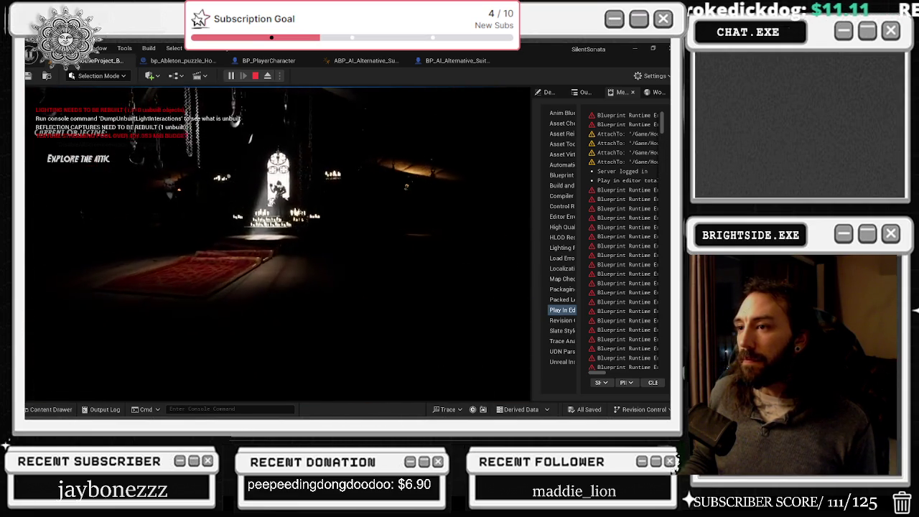
Walk to the candlelit shrine, read the 70 note, watch the enemy, then stop the playtest.
key(w)
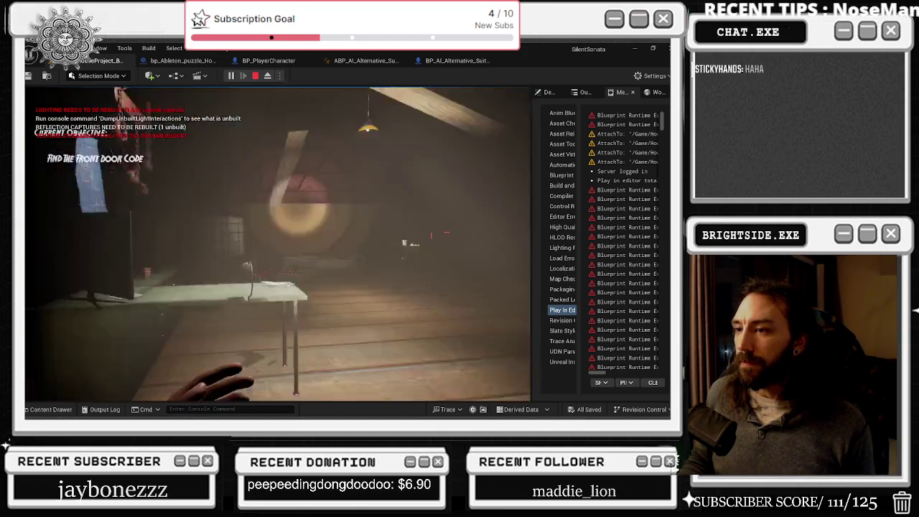
key(e)
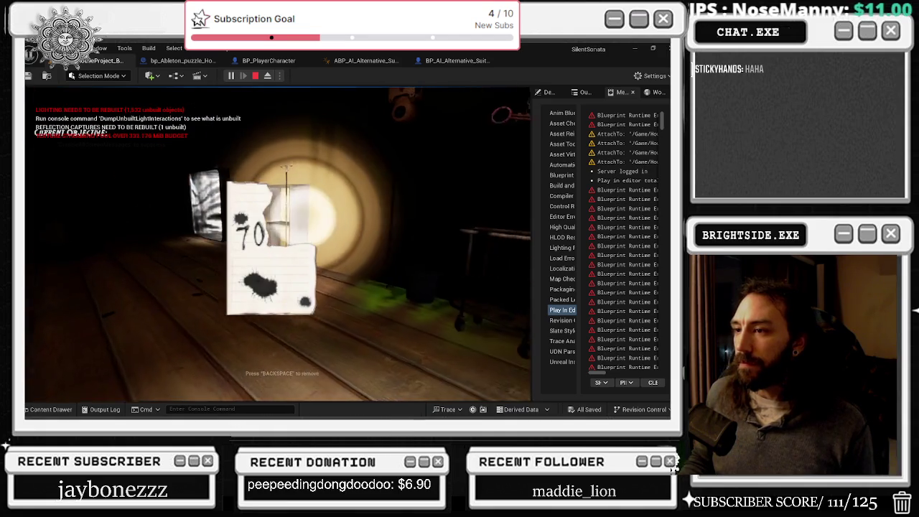
key(BackSpace)
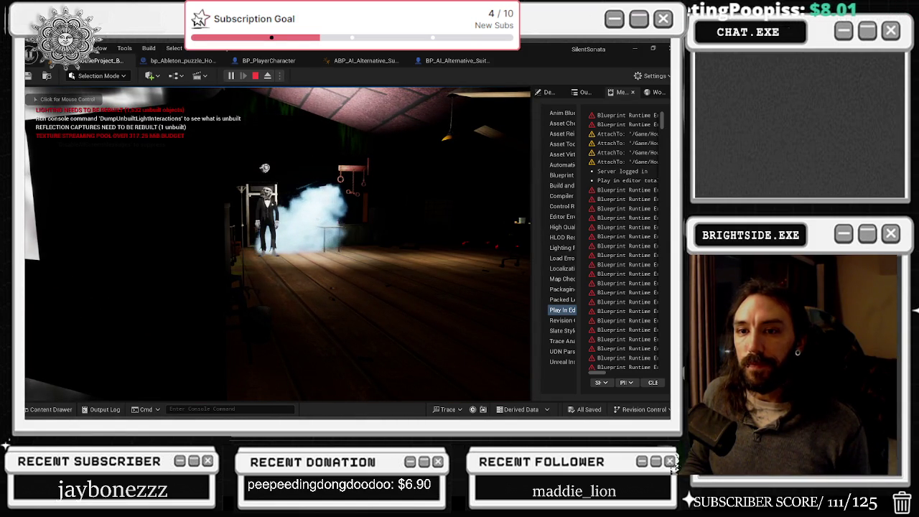
click(239, 200)
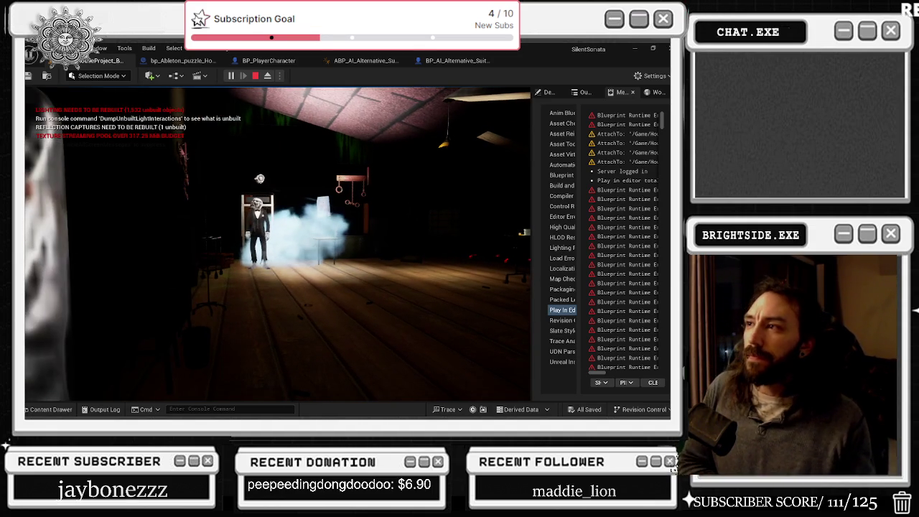
key(Escape)
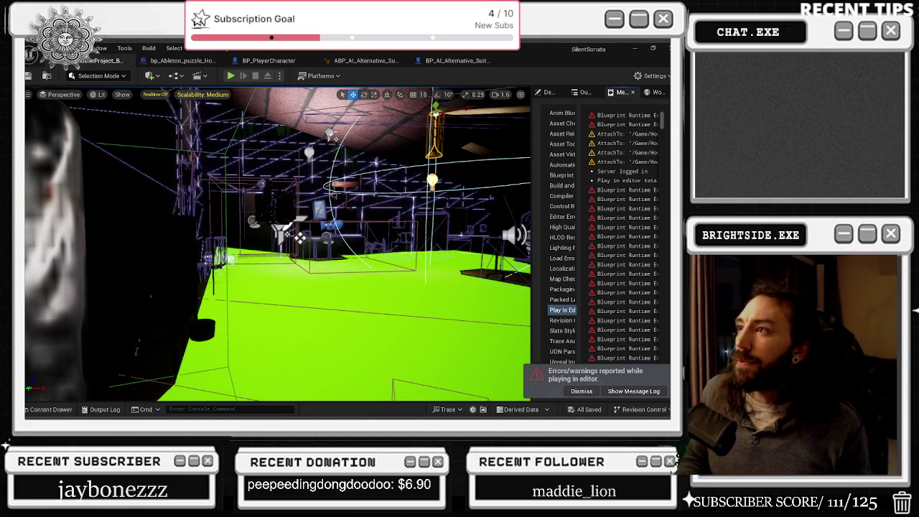
Look over the bp_Ableton_puzzle_House_upstairs Event Graph, then return to the house level's 3D view.
click(204, 63)
key(alt+Tab)
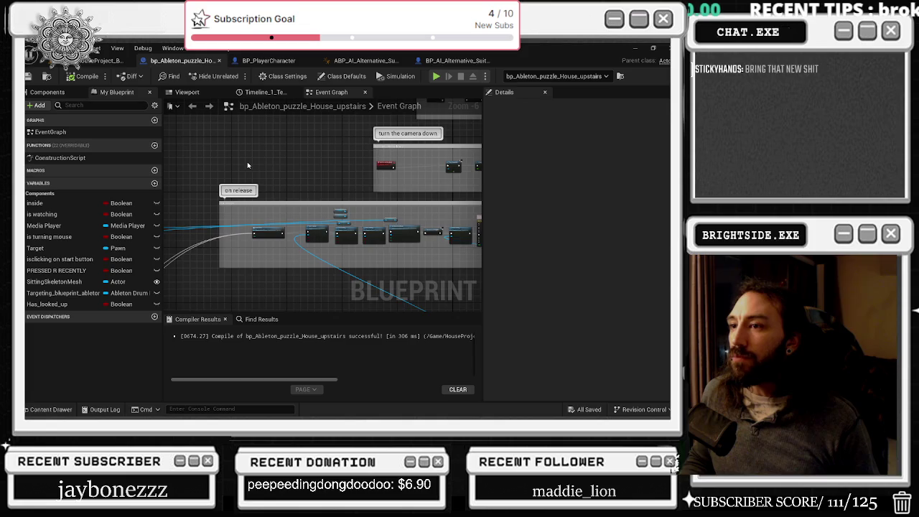
scroll(248, 165, down, 5)
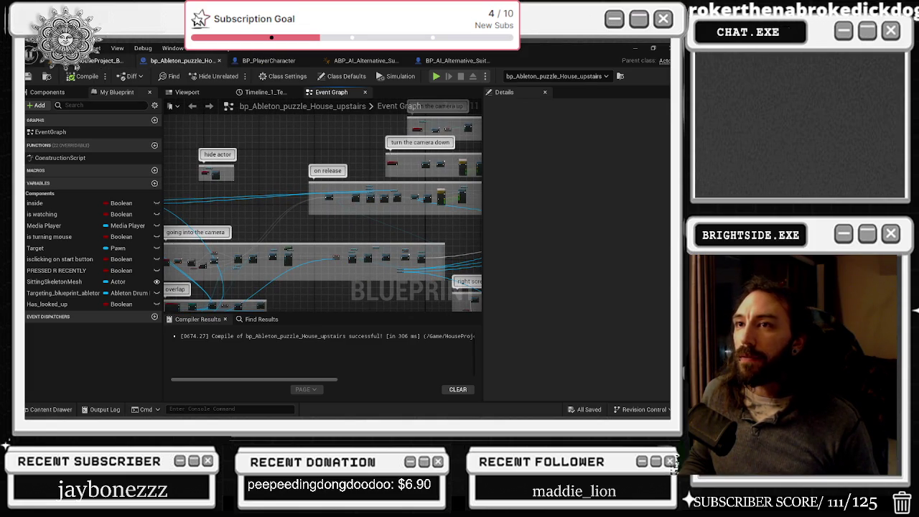
click(100, 61)
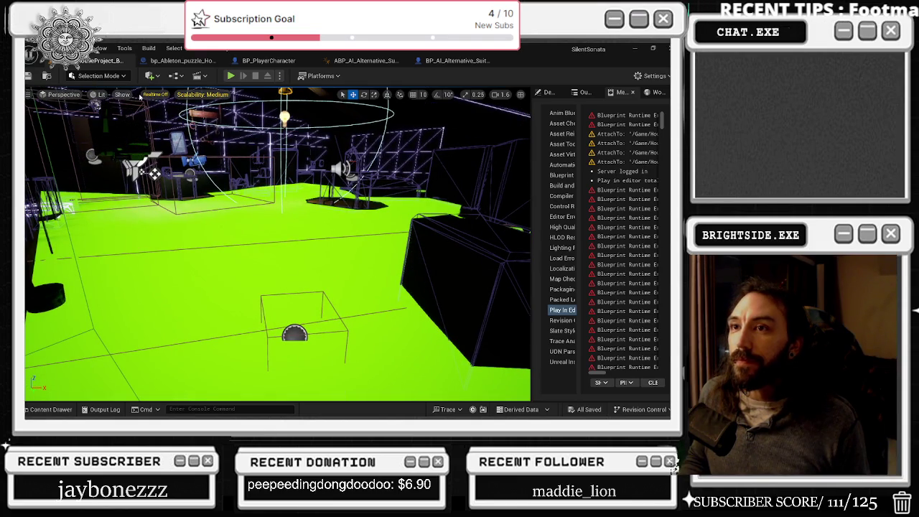
Switch the viewport to Unlit, leave Game View with G, and hide the NavMesh with P.
click(101, 94)
click(119, 139)
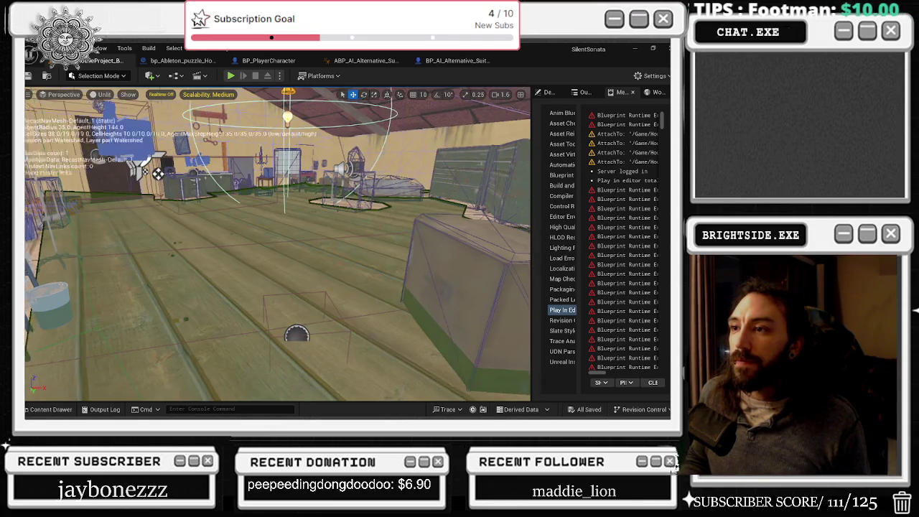
key(g)
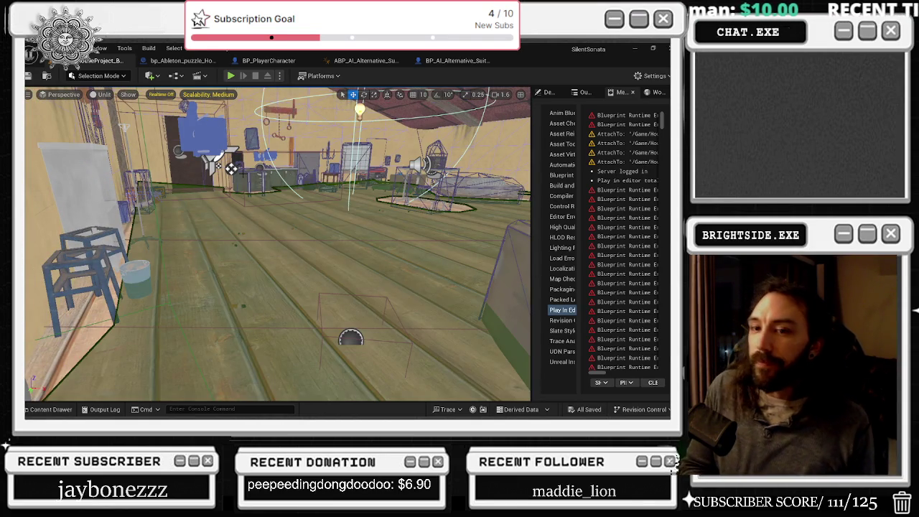
key(p)
Look around the attic's stools, kitchen counter and ceiling, then bring up the enemy animation blueprint.
mouse_move(279, 244)
mouse_down()
mouse_move(172, 244)
mouse_move(166, 287)
mouse_up()
drag(316, 264, 318, 265)
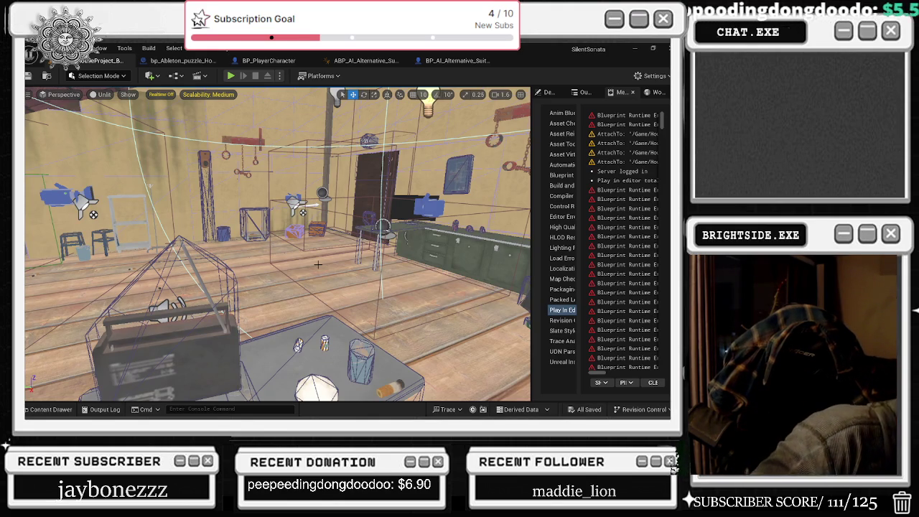
mouse_move(317, 264)
mouse_down()
mouse_move(313, 216)
mouse_move(230, 226)
mouse_move(288, 248)
mouse_move(266, 255)
mouse_move(258, 280)
mouse_move(244, 272)
mouse_move(258, 283)
mouse_up()
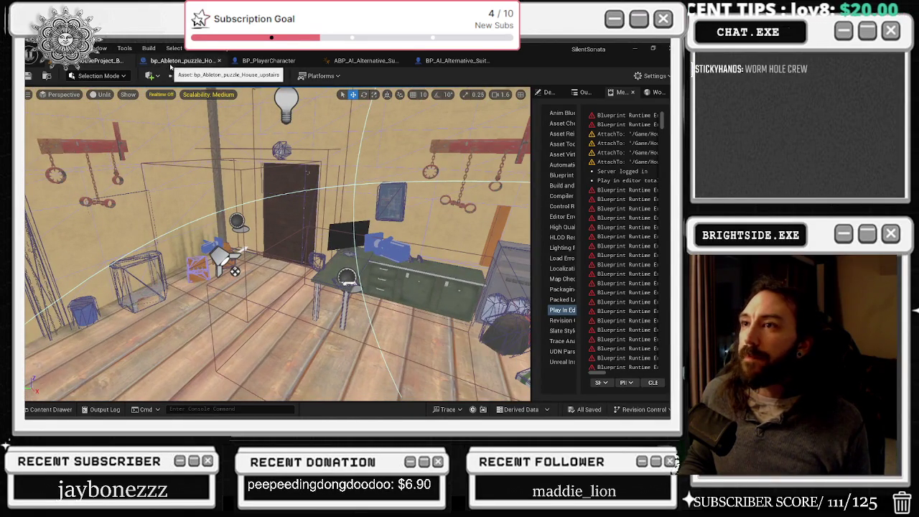
click(366, 62)
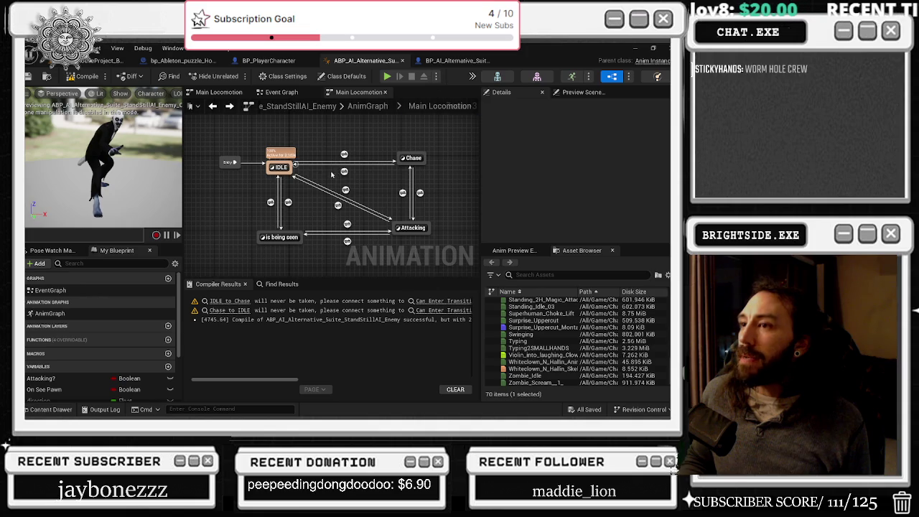
Inspect the IDLE state's BlendSpace graph, then switch to the StandStillAI enemy blueprint.
double_click(280, 166)
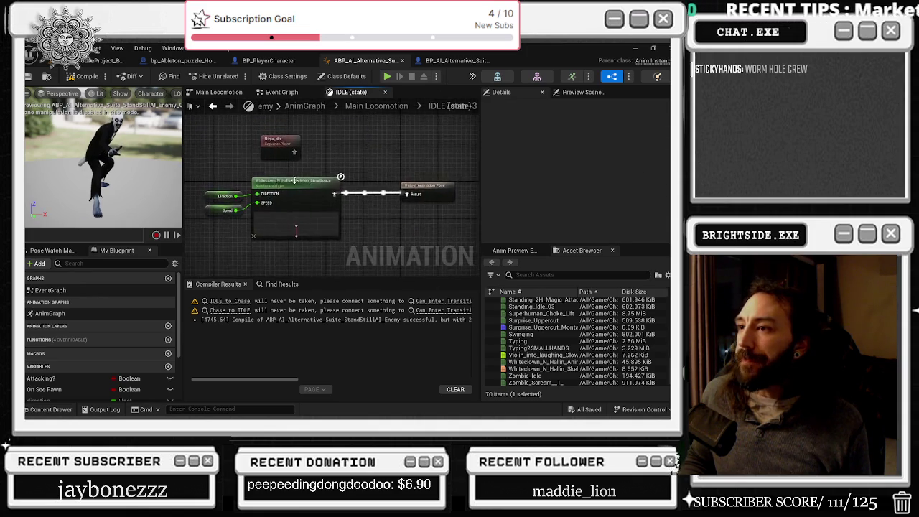
scroll(295, 180, up, 2)
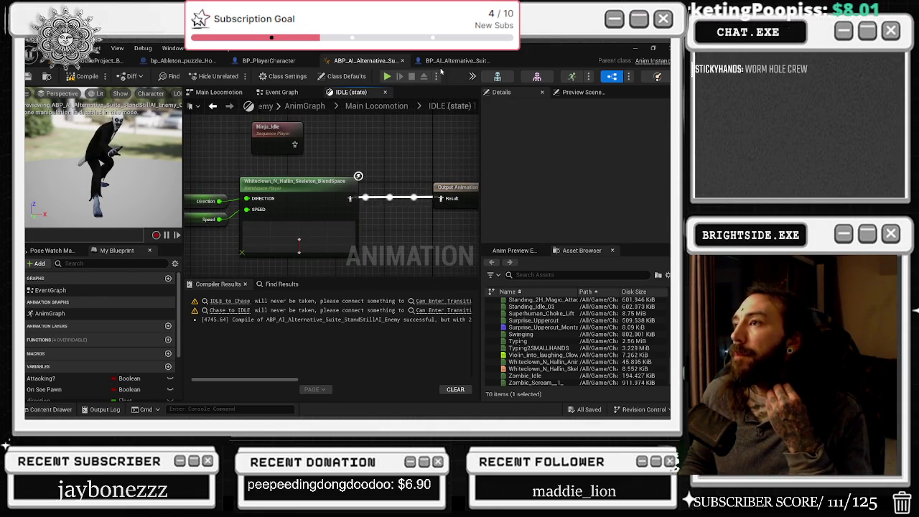
click(437, 62)
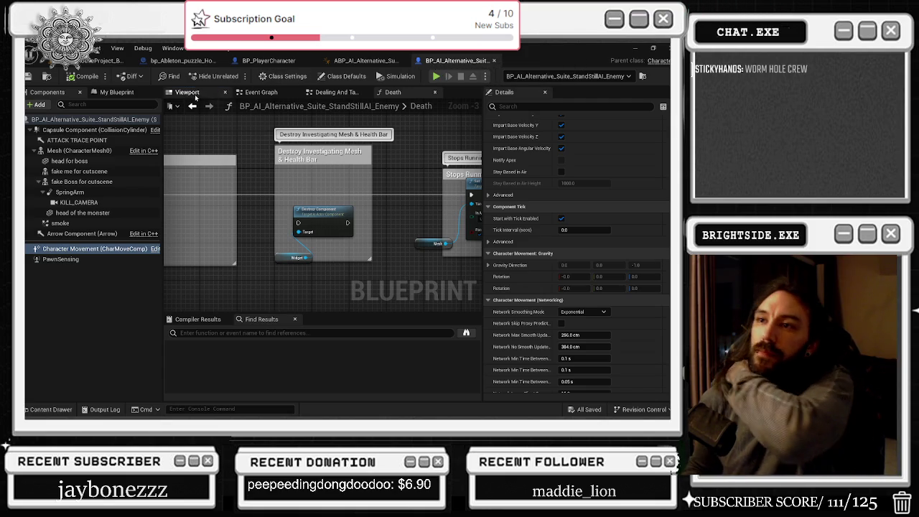
View the enemy's 3D preview and move the BP_PlayerCharacter tab after the ABP_AI_Alternative_Suite tab.
click(195, 97)
drag(267, 61, 353, 65)
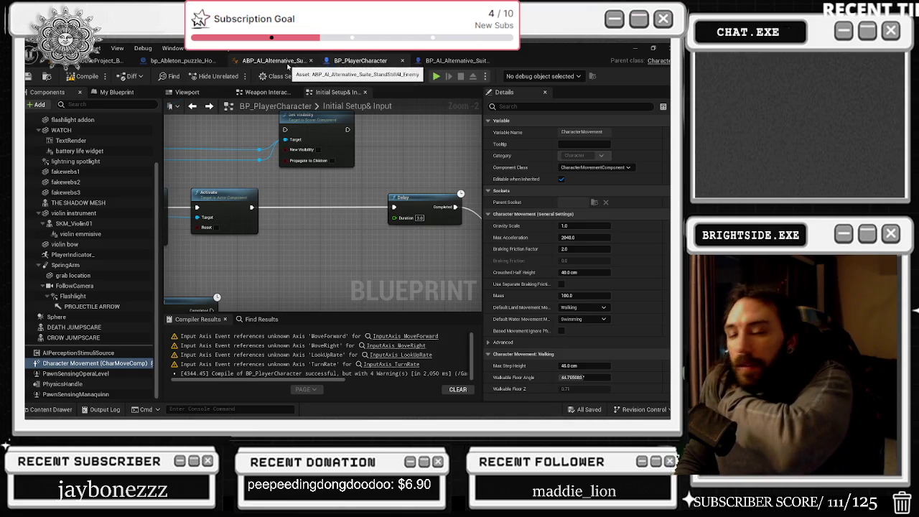
Pan across the Disable Movement, Branch, Set and Cast nodes of the Initial Setup & Input graph.
mouse_move(345, 177)
mouse_down()
mouse_move(407, 242)
mouse_move(613, 237)
mouse_up()
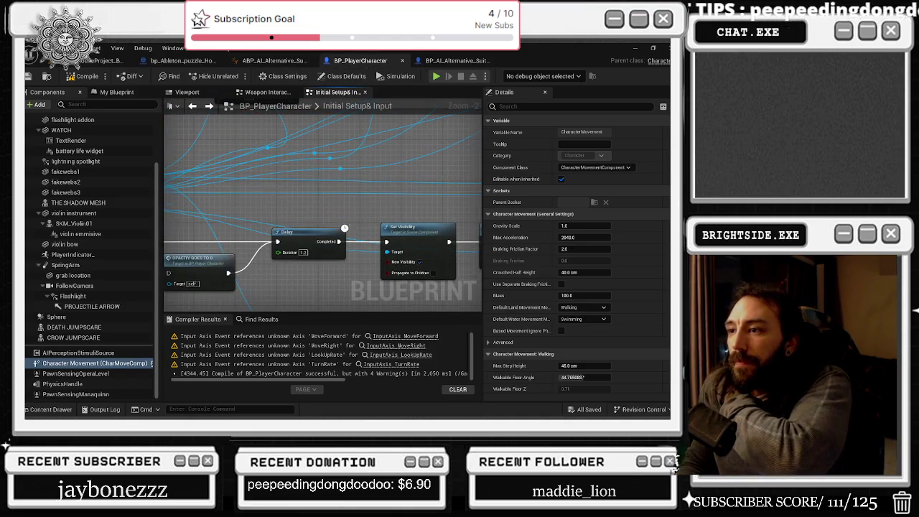
drag(347, 223, 483, 197)
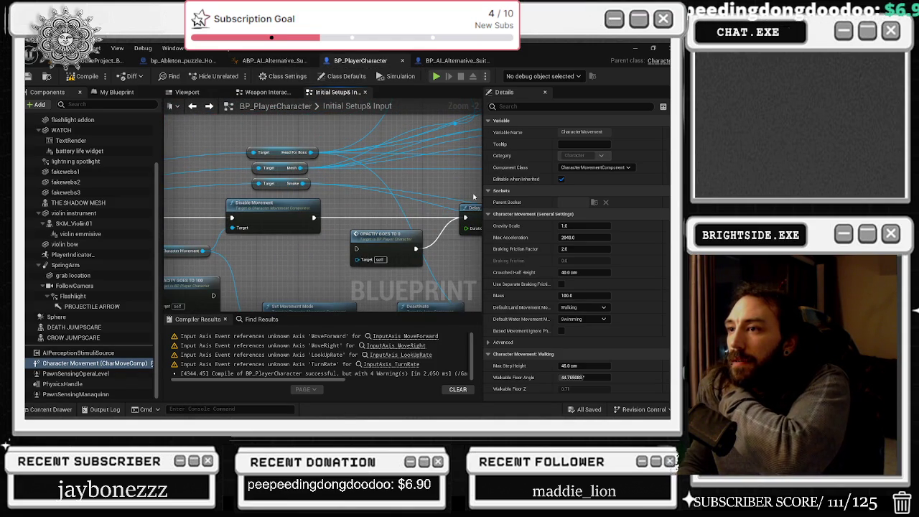
mouse_move(482, 197)
mouse_down()
mouse_move(429, 190)
mouse_move(302, 208)
mouse_up()
scroll(324, 215, down, 2)
drag(165, 224, 337, 229)
scroll(239, 195, up, 3)
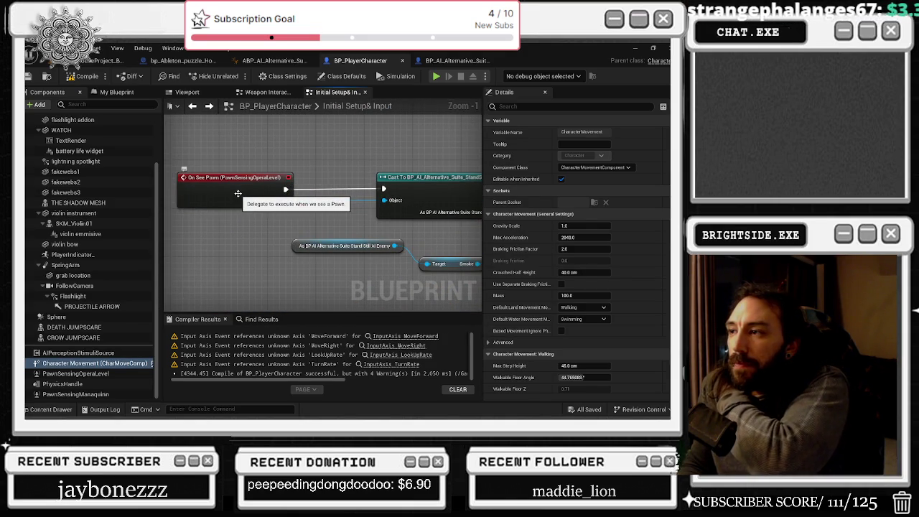
Review the SET, opacity, Delay and Set Visibility nodes, then return to the attic level.
mouse_move(237, 194)
mouse_down()
mouse_move(77, 191)
mouse_move(71, 136)
mouse_move(62, 136)
mouse_up()
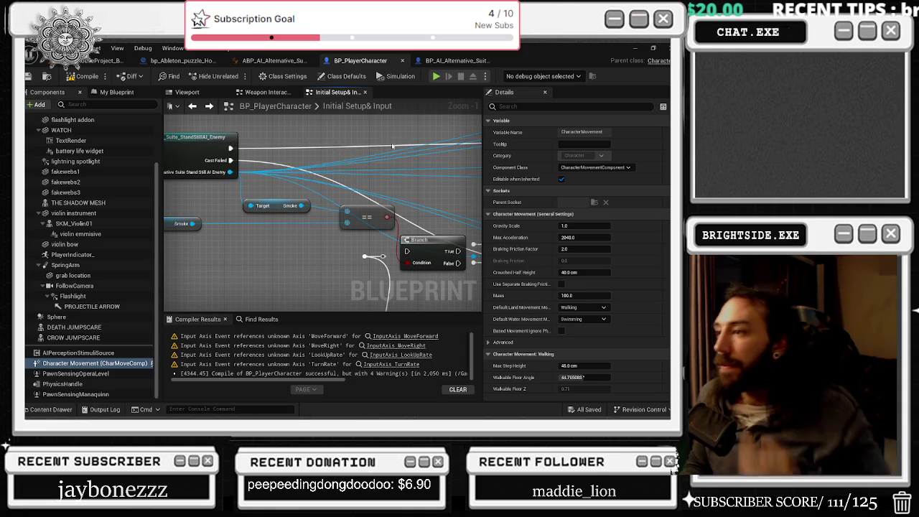
drag(389, 146, 260, 153)
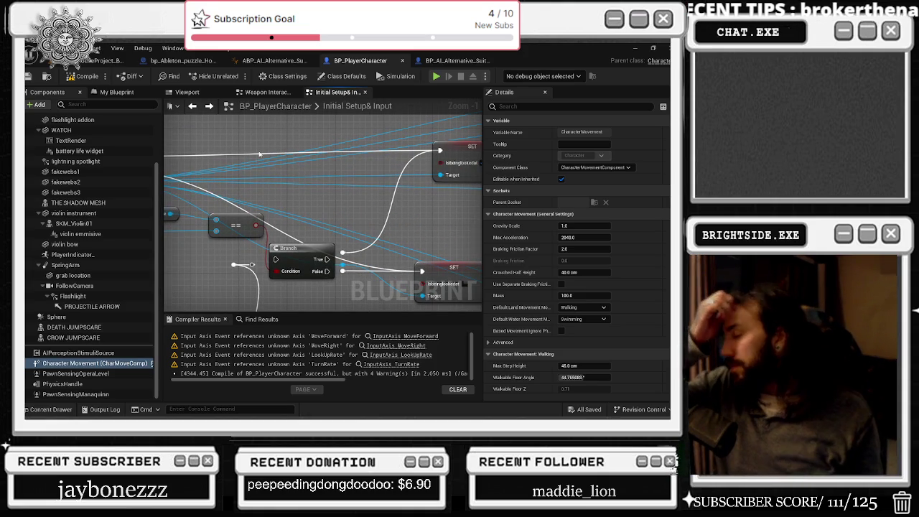
drag(285, 168, 173, 249)
mouse_move(265, 159)
mouse_down()
mouse_move(275, 226)
mouse_move(411, 265)
mouse_move(344, 216)
mouse_move(302, 259)
mouse_move(354, 244)
mouse_move(206, 260)
mouse_up()
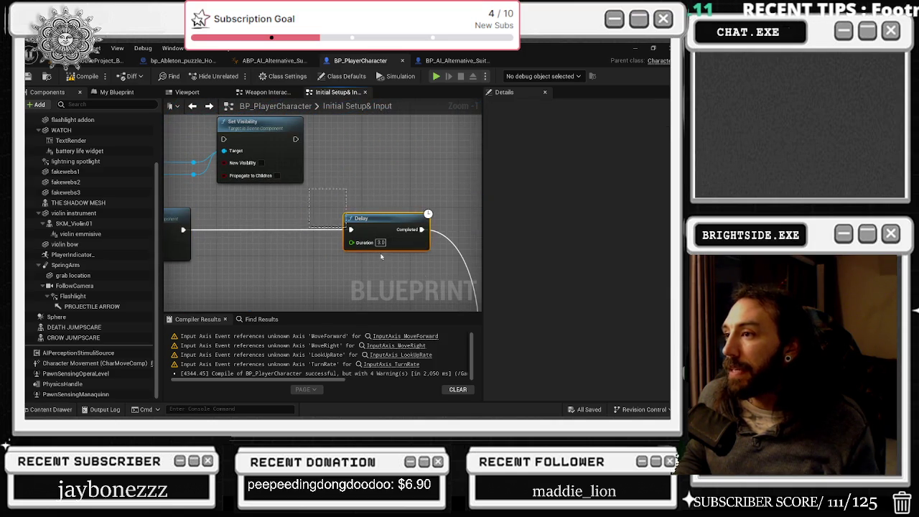
drag(349, 229, 180, 190)
scroll(373, 245, down, 7)
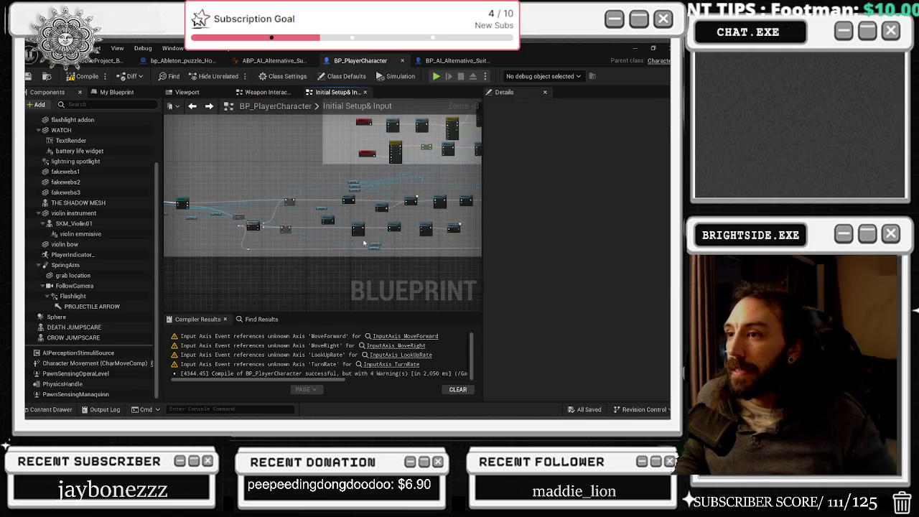
scroll(250, 230, up, 4)
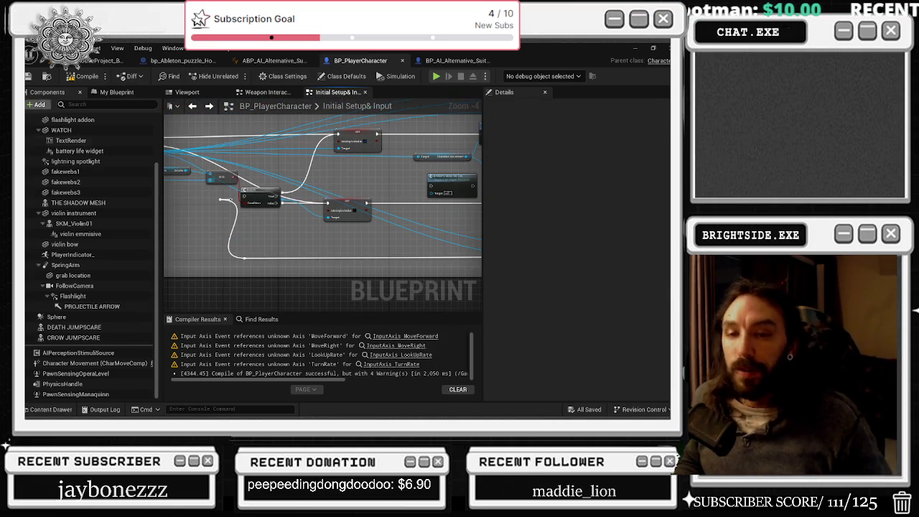
click(85, 63)
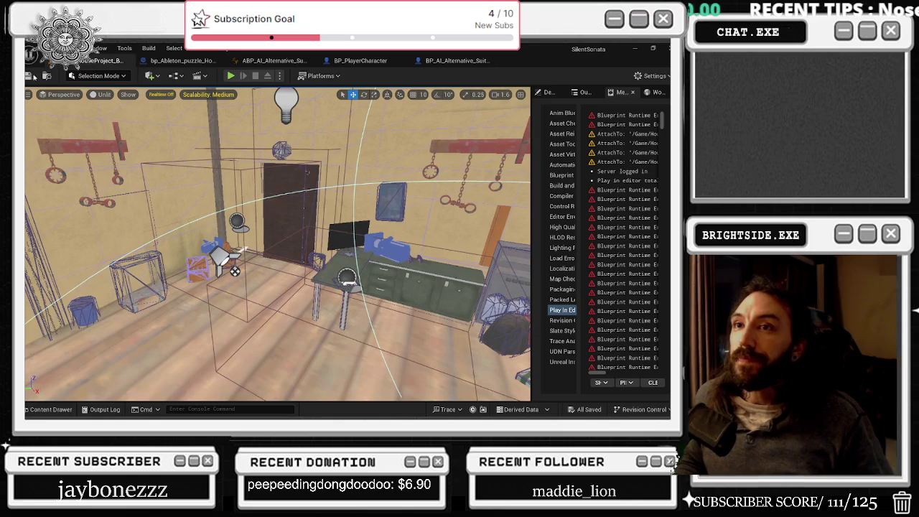
Save all modified assets and bring the browser's Twitch stream page to the front.
key(ctrl+s)
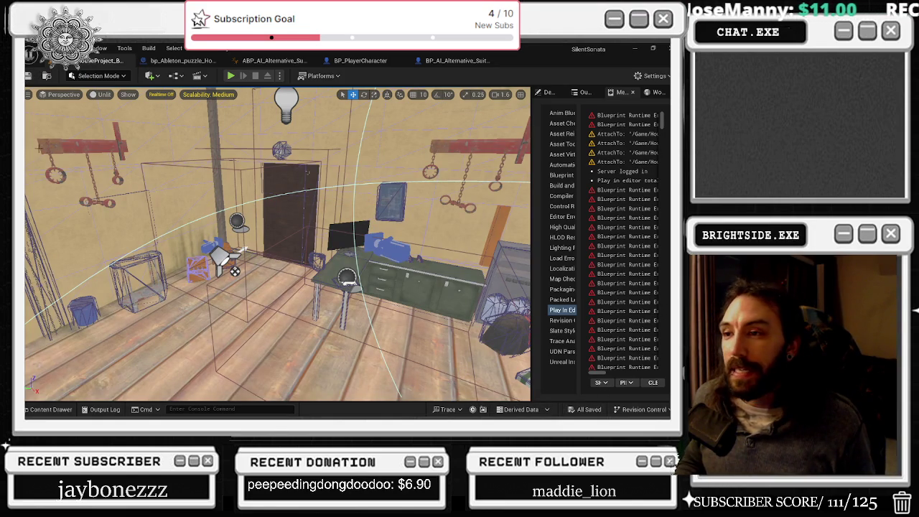
key(alt+Tab)
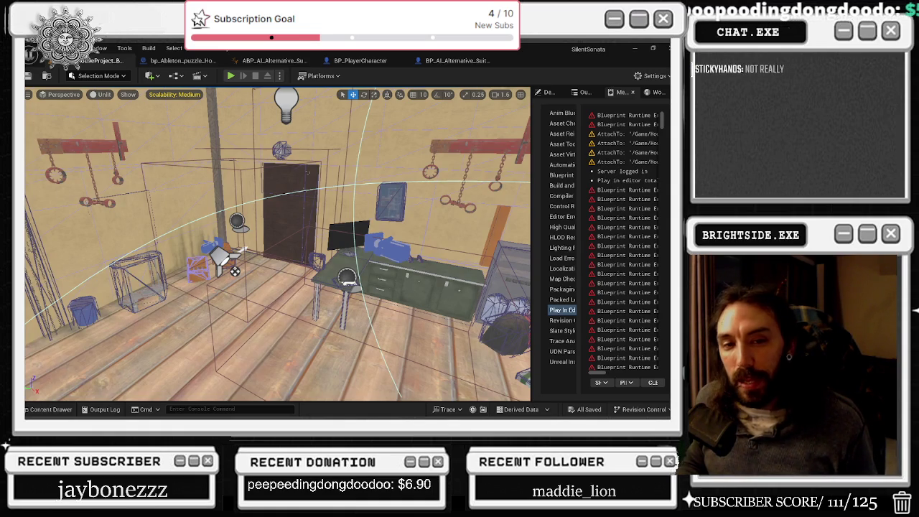
key(alt+Tab)
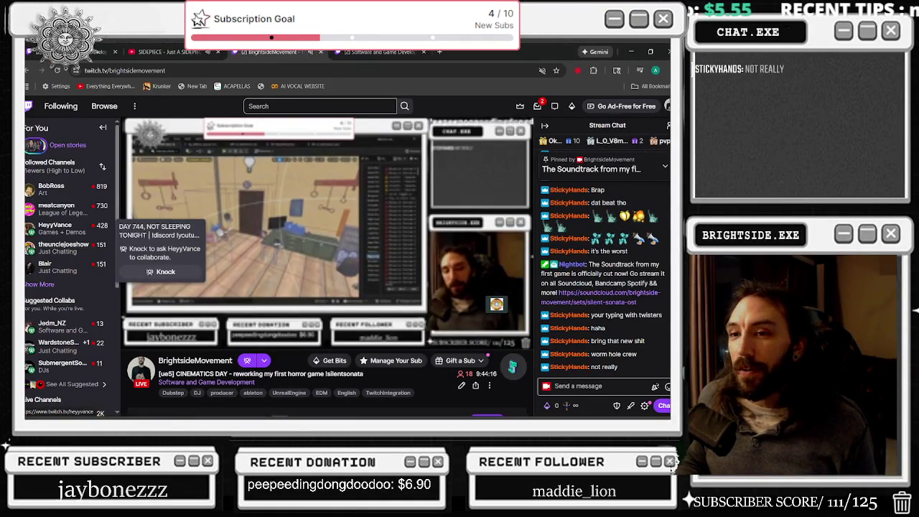
Expand Twitch's Followed Channels sidebar twice with Show More to list more live channels.
scroll(465, 368, down, 1)
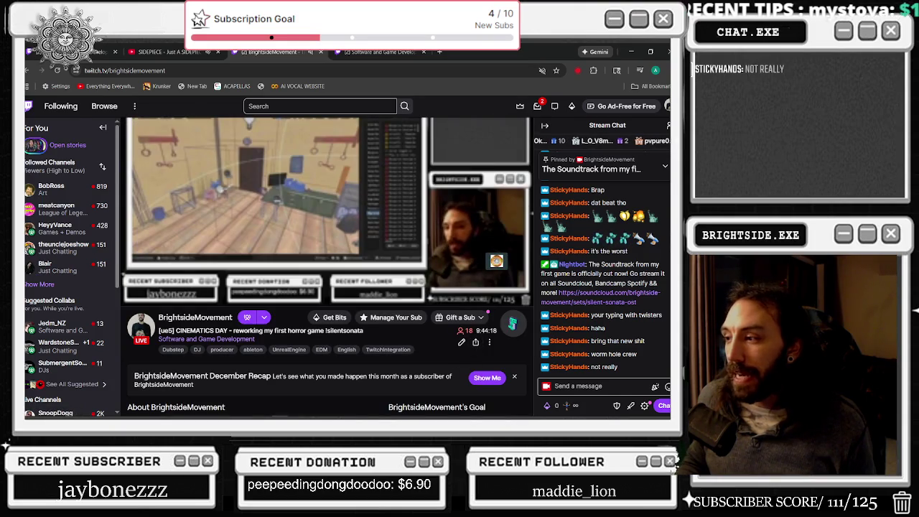
click(52, 284)
scroll(59, 285, down, 1)
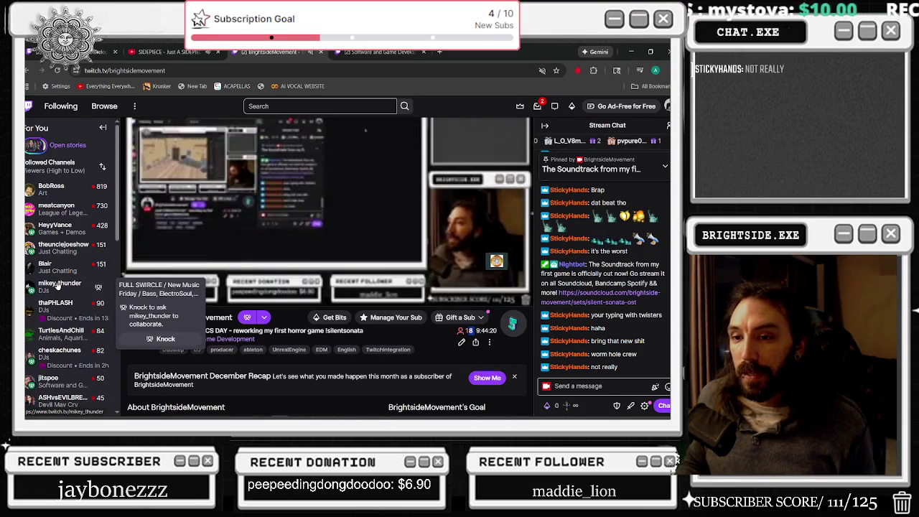
scroll(55, 275, down, 1)
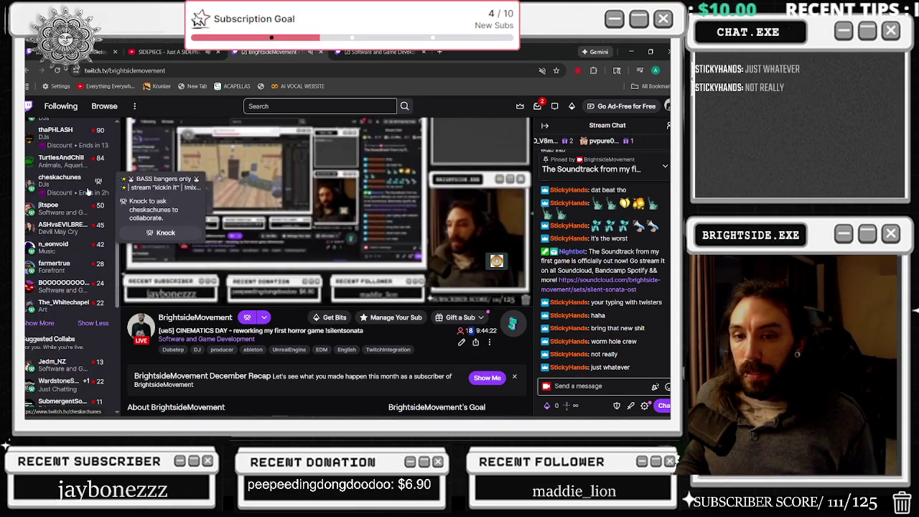
click(40, 322)
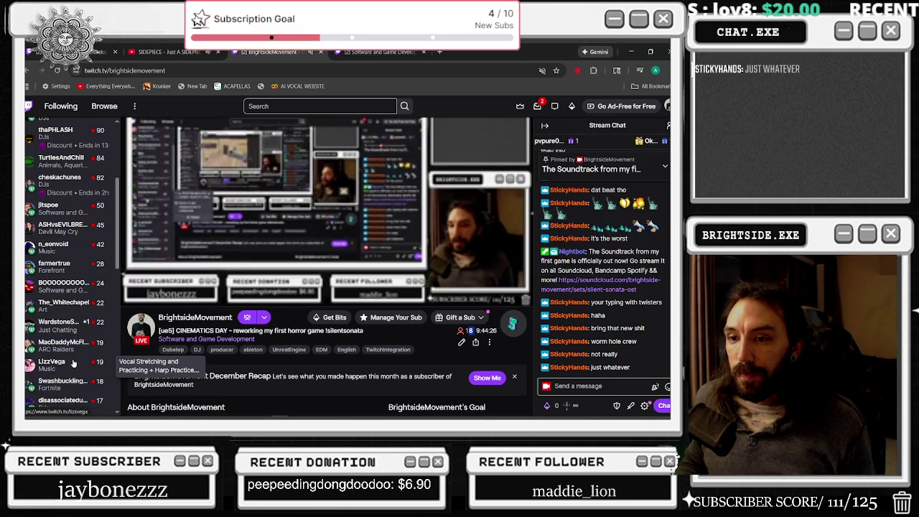
scroll(71, 358, down, 1)
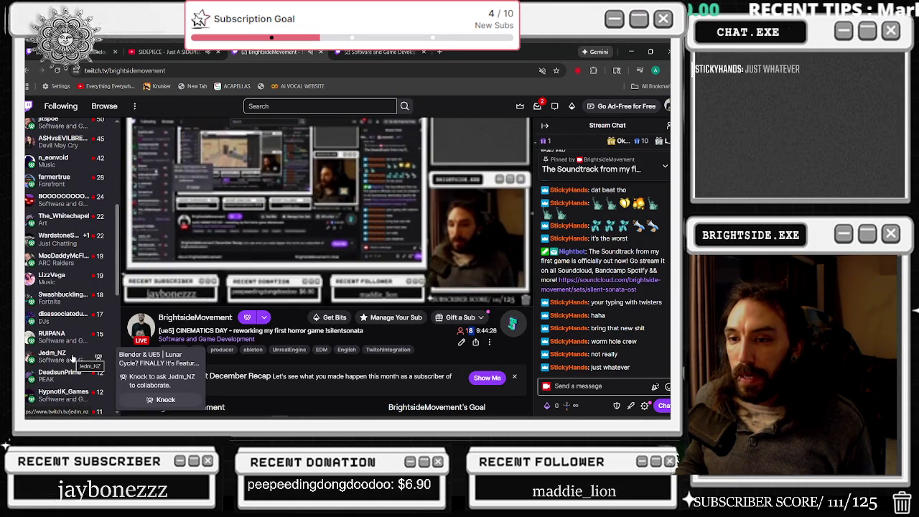